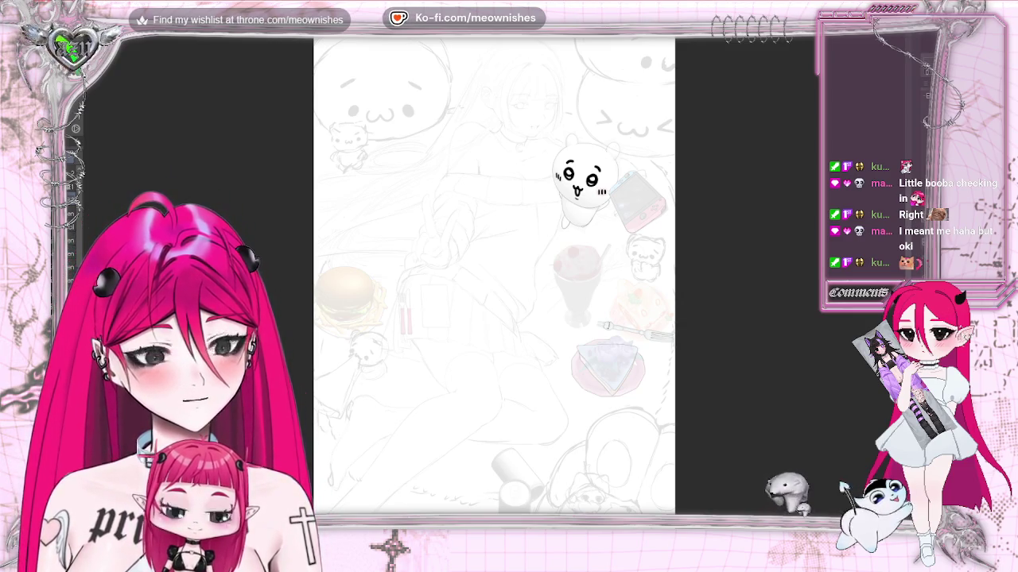
Step: Pan down and right across the sketch page, then zoom in on the sundae glass, bunny fork and cake
scroll(494, 270, "down", 1)
scroll(494, 270, "down", 1)
scroll(494, 270, "down", 1)
scroll(493, 270, "down", 1)
scroll(493, 270, "down", 1)
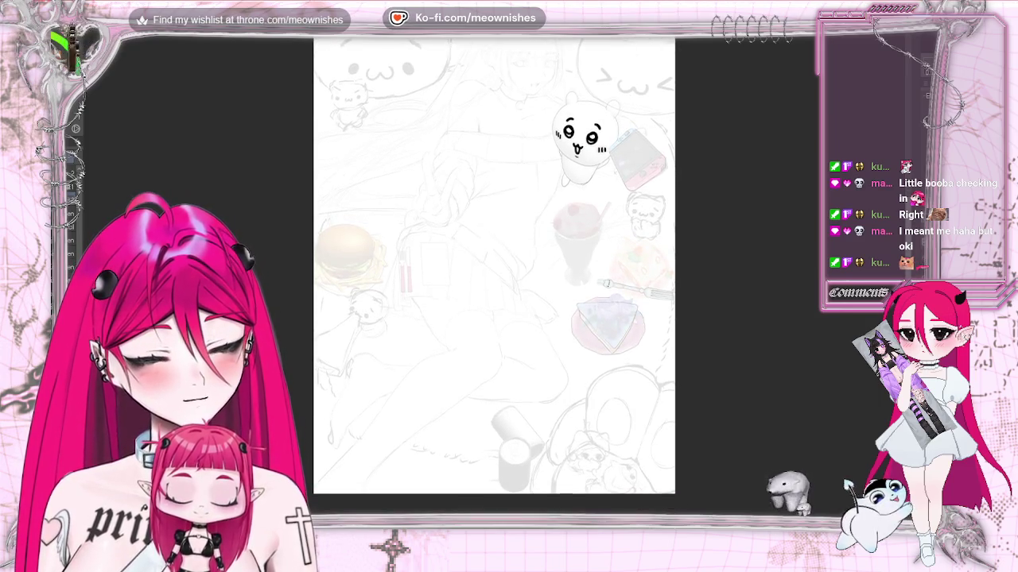
scroll(493, 267, "right", 3)
scroll(445, 267, "right", 1)
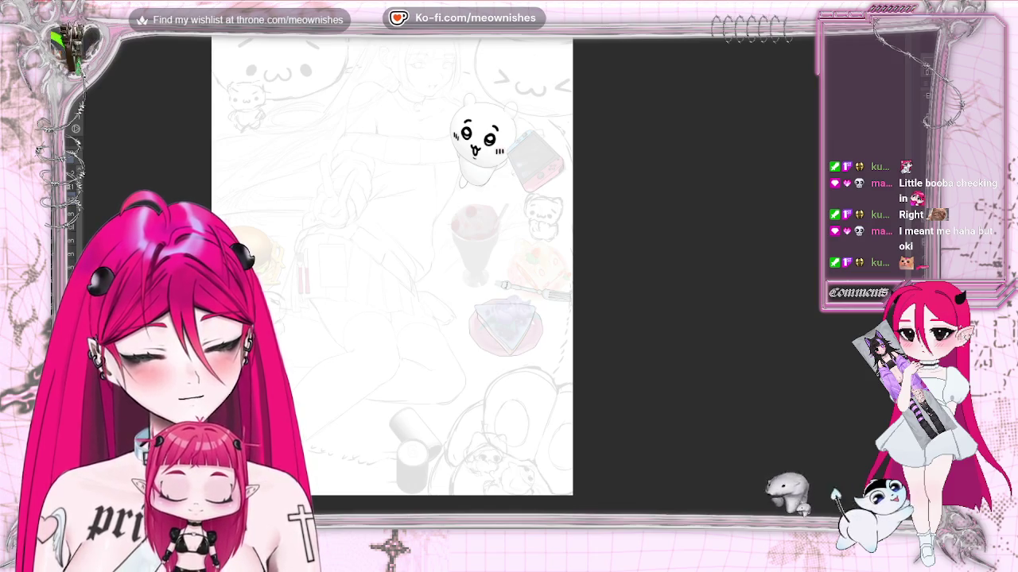
scroll(496, 287, "up", 2)
scroll(497, 286, "up", 3)
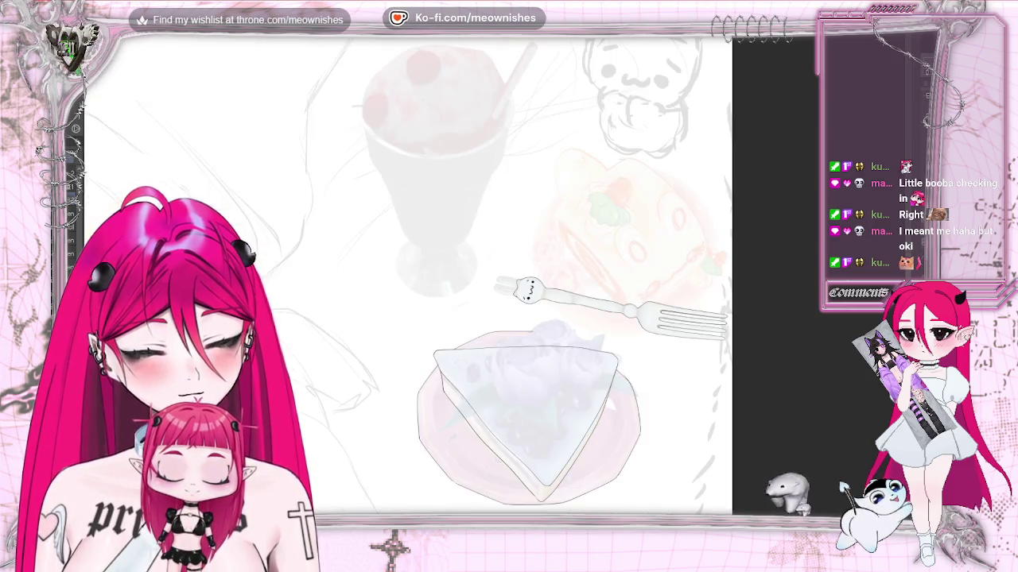
Step: Ink a single clean stroke along the top edge of the cake roll
scroll(493, 278, "up", 1)
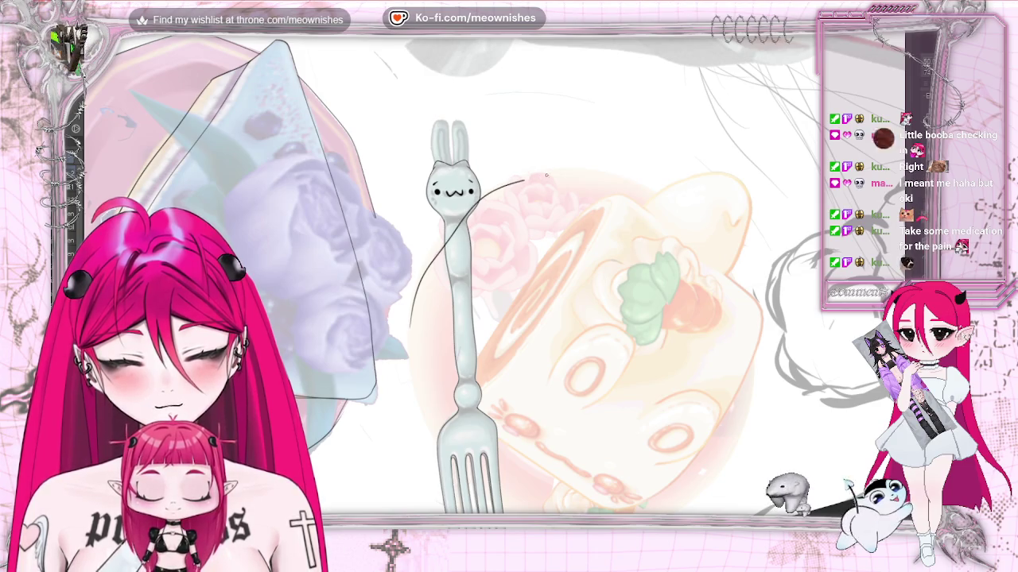
left_click_drag(545, 175, 701, 186)
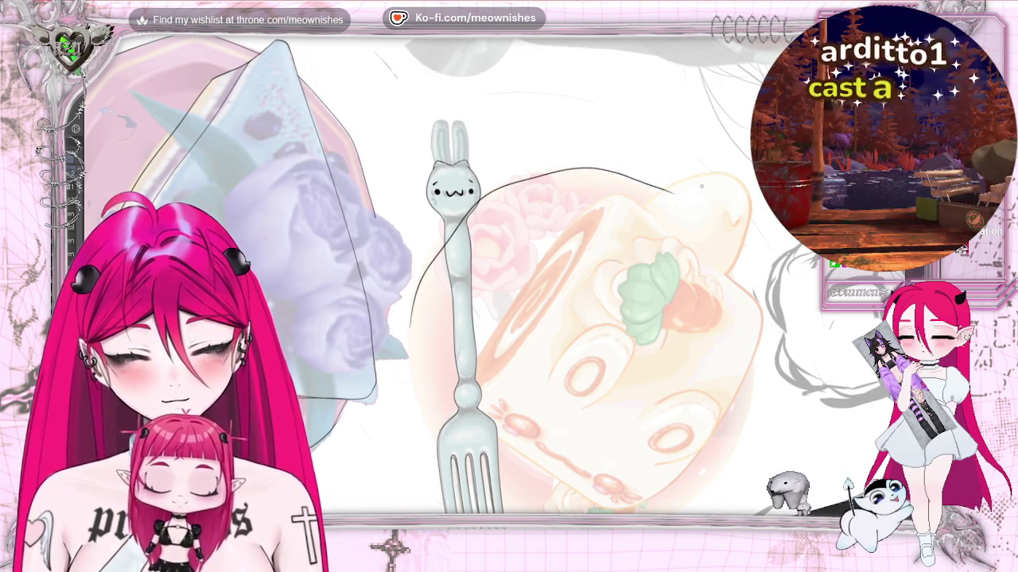
scroll(701, 186, "down", 3)
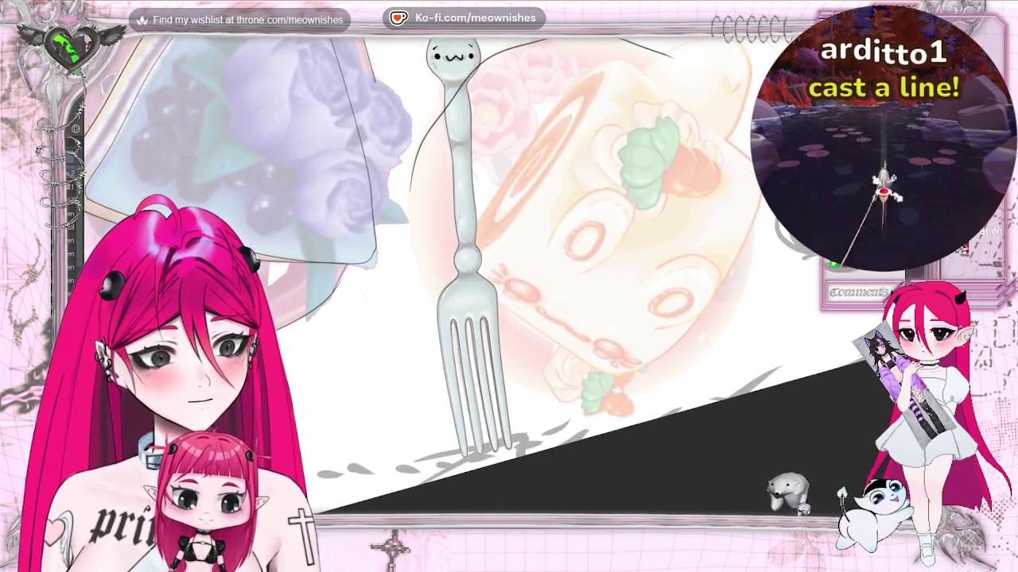
scroll(556, 279, "up", 1)
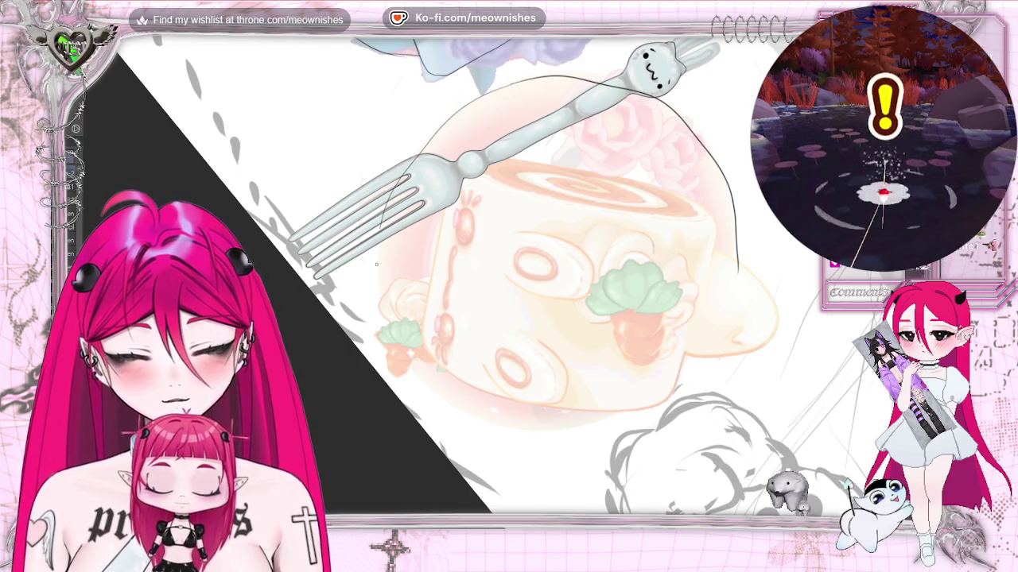
Step: Ink the cake roll's lower-left outline edge, then reframe and tilt the view
mouse_move(386, 338)
left_mouse_down()
mouse_move(527, 423)
mouse_move(632, 412)
mouse_move(707, 343)
left_mouse_up()
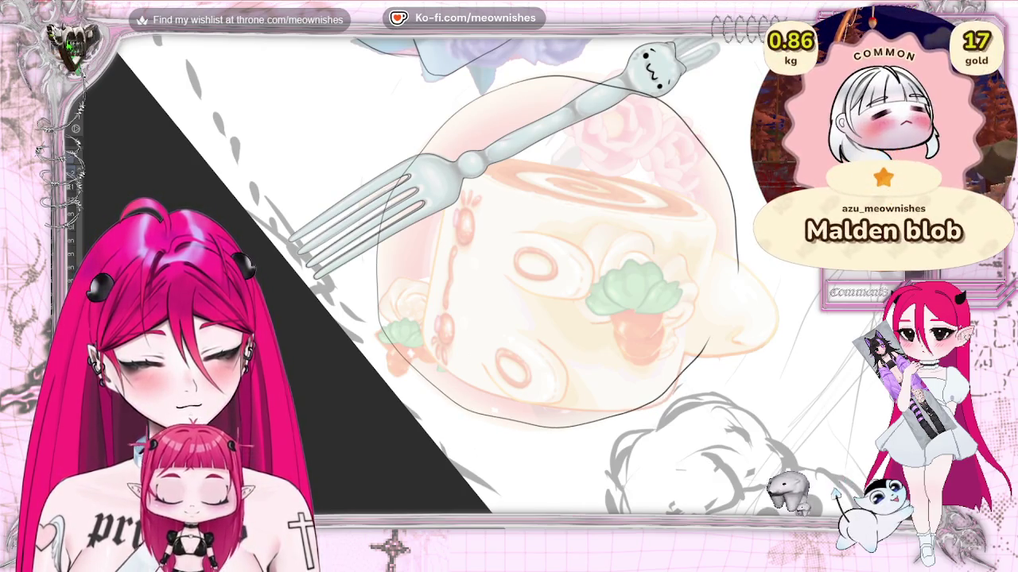
key("ctrl+minus")
key("ctrl+minus")
key("ctrl+minus")
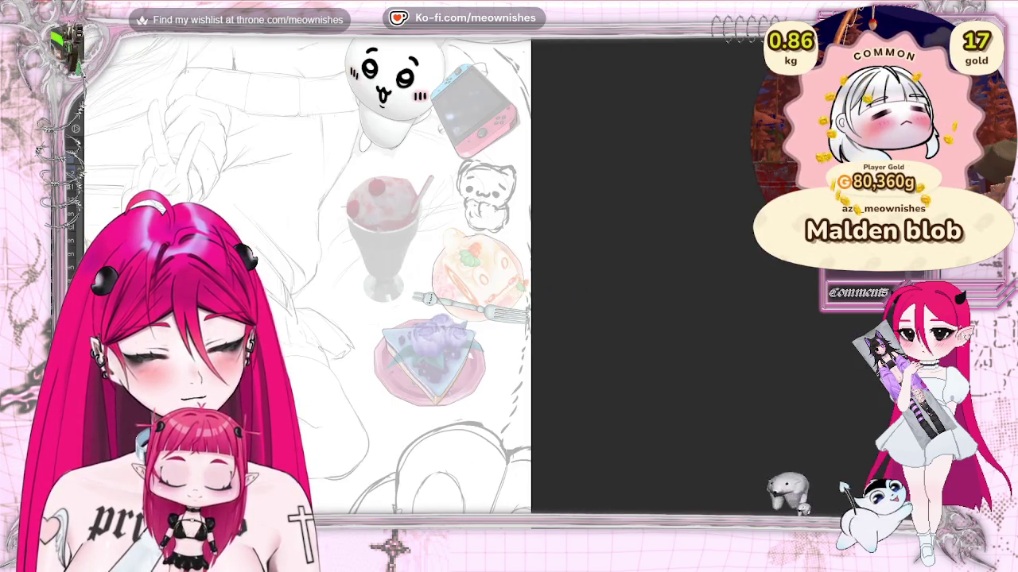
key("ctrl+plus")
key("ctrl+plus")
key("ctrl+plus")
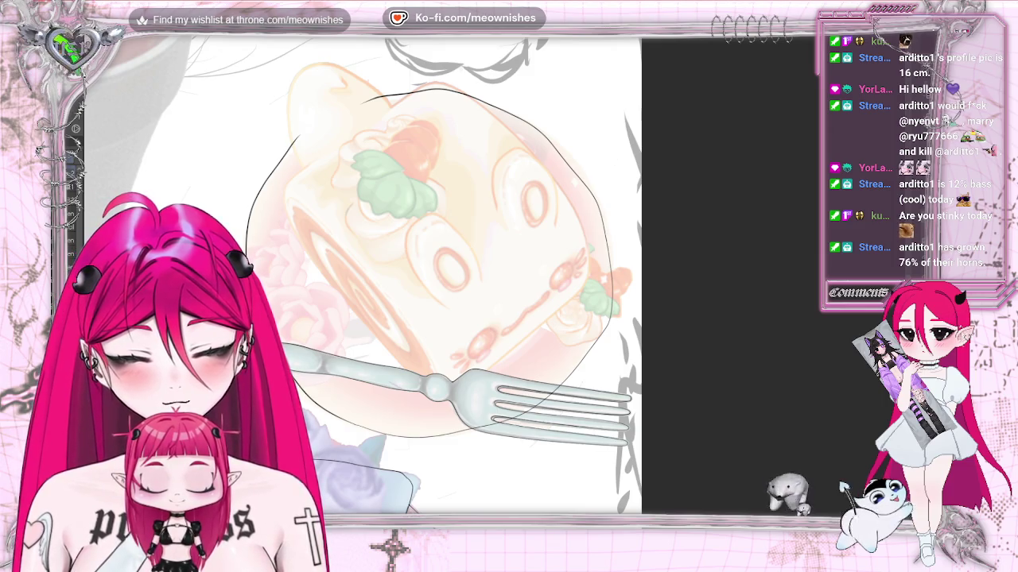
key("End")
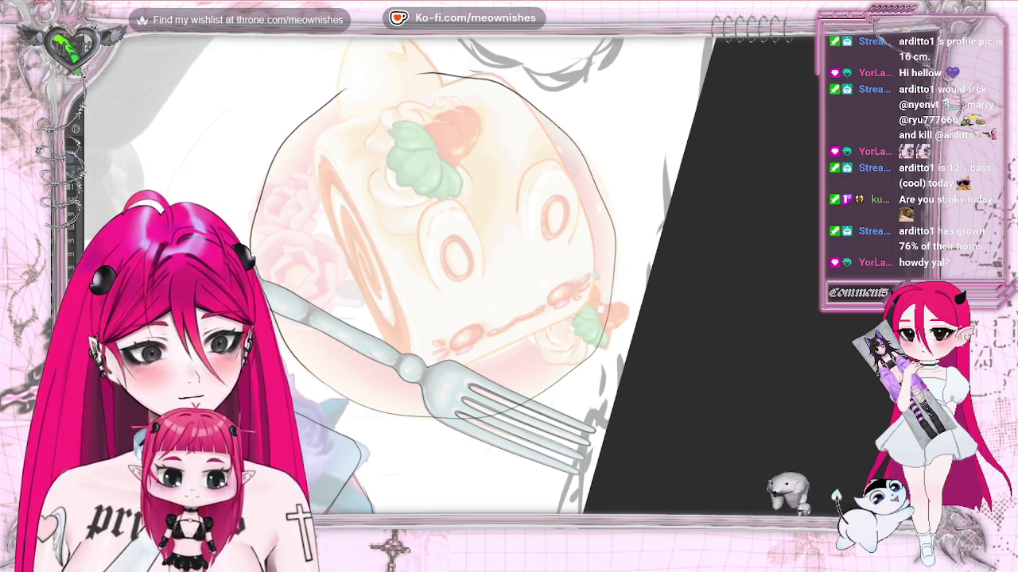
scroll(469, 274, "up", 1)
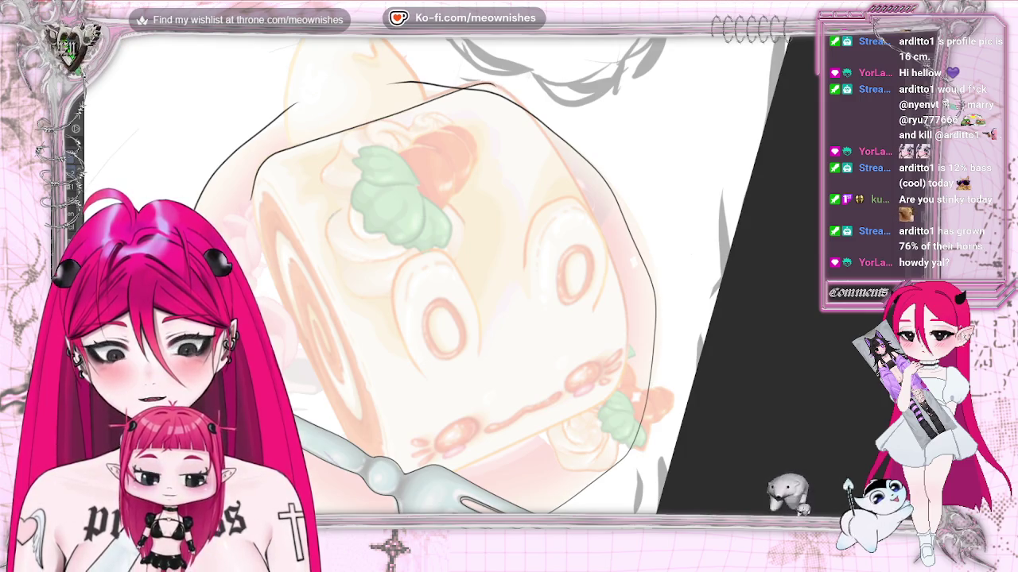
Step: Erase the stray part of the outline along the cake roll's right edge
key("v")
key("v")
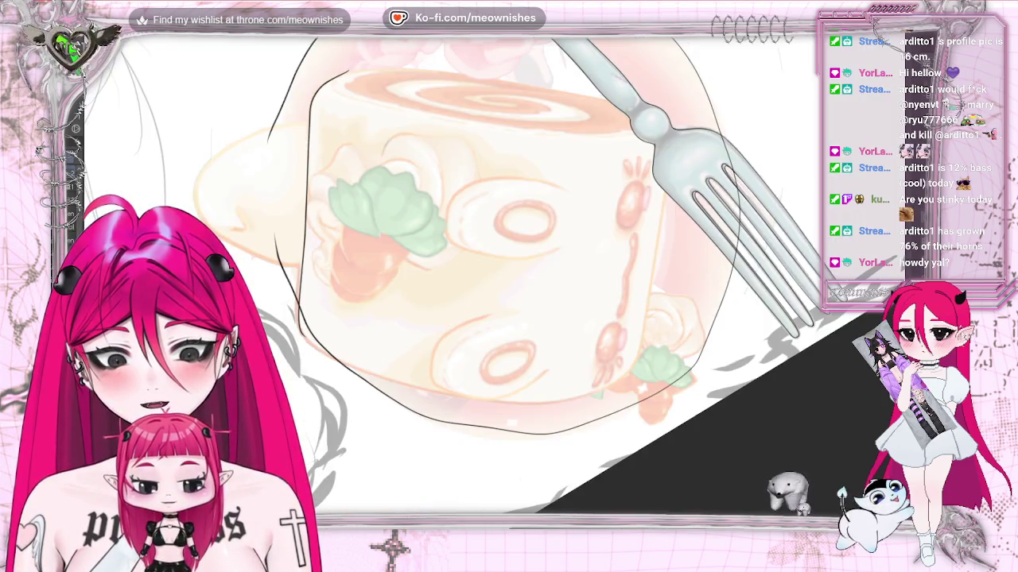
key("r")
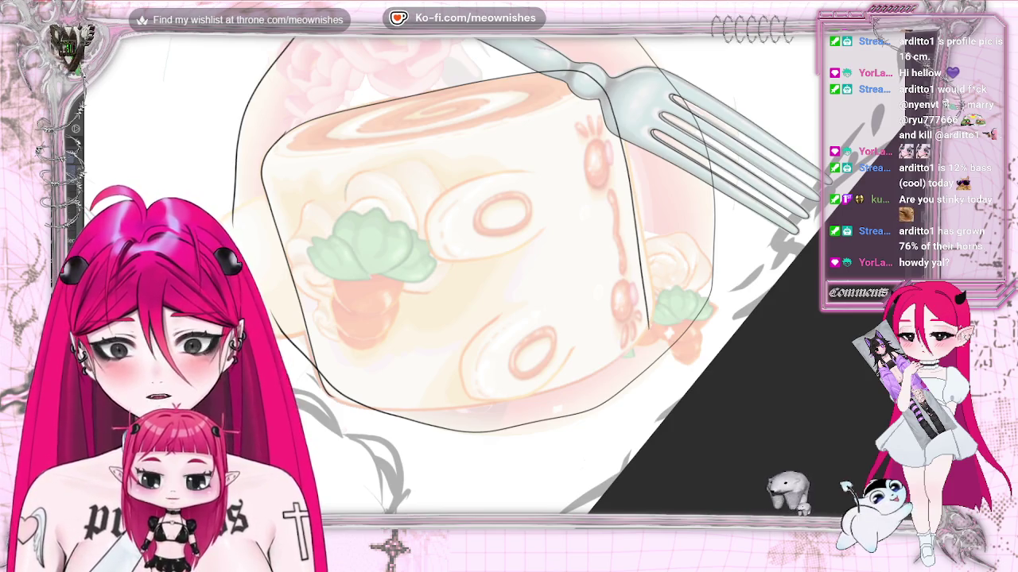
left_click_drag(608, 101, 645, 322)
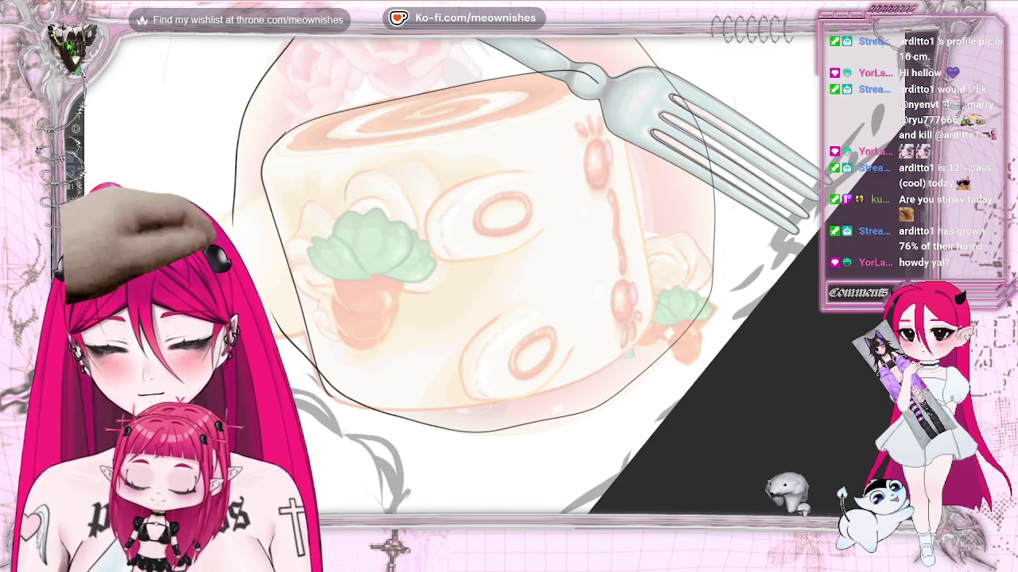
key("h")
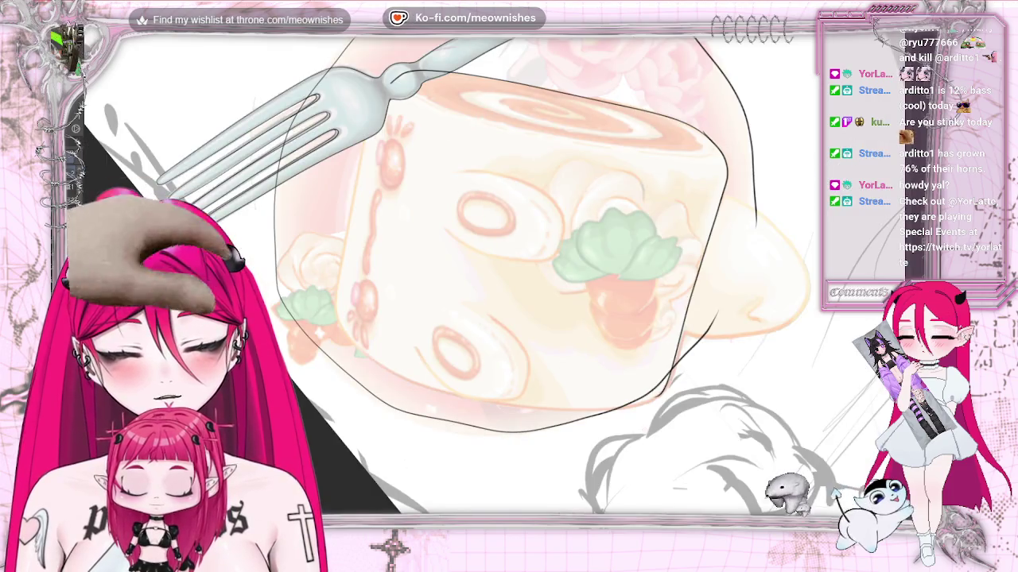
key("^")
key("^")
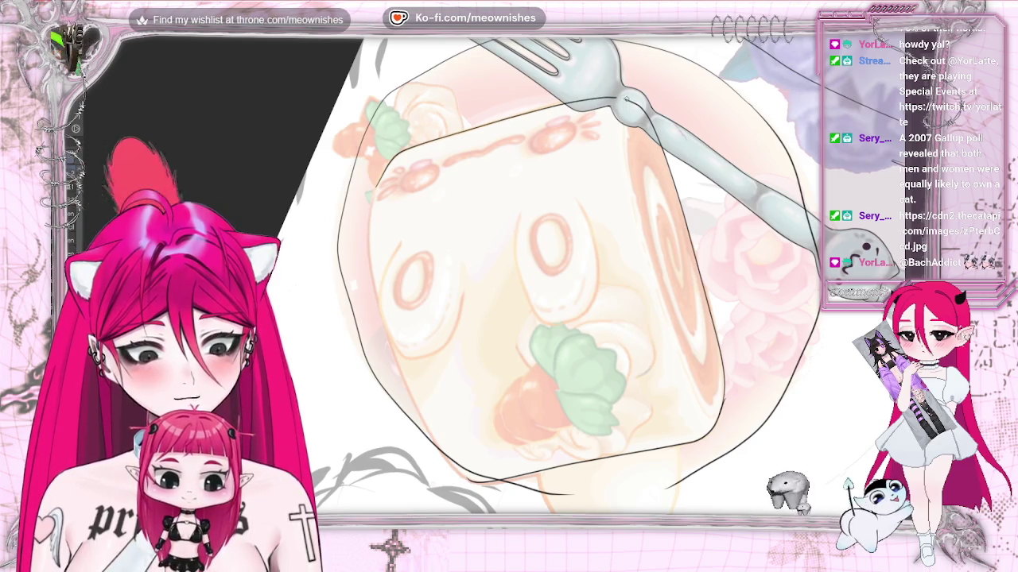
Step: With the view rotated, ink a line across the cake roll's top just inside the outer outline
left_click_drag(556, 159, 715, 357)
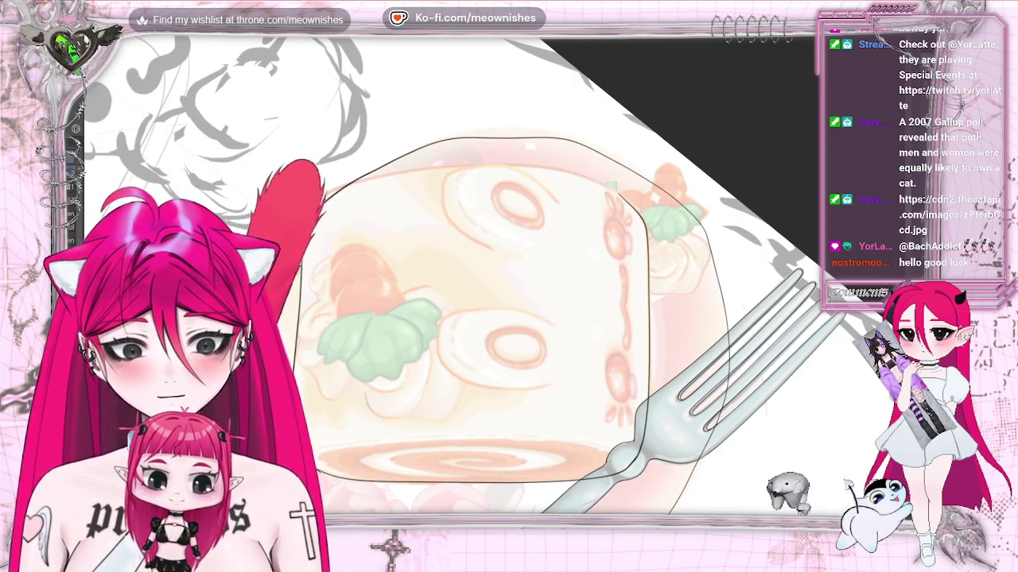
left_click_drag(341, 180, 588, 173)
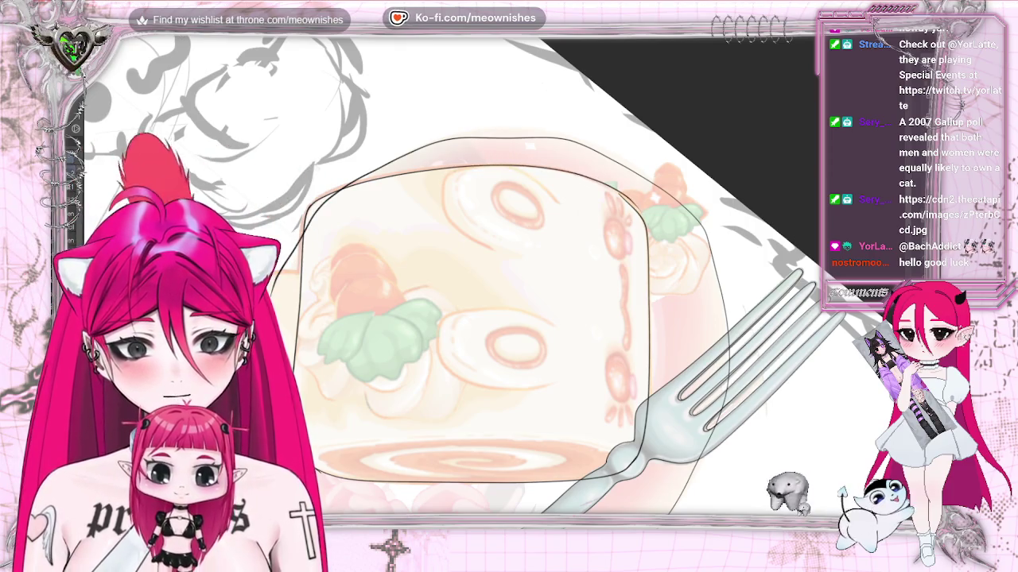
key("-")
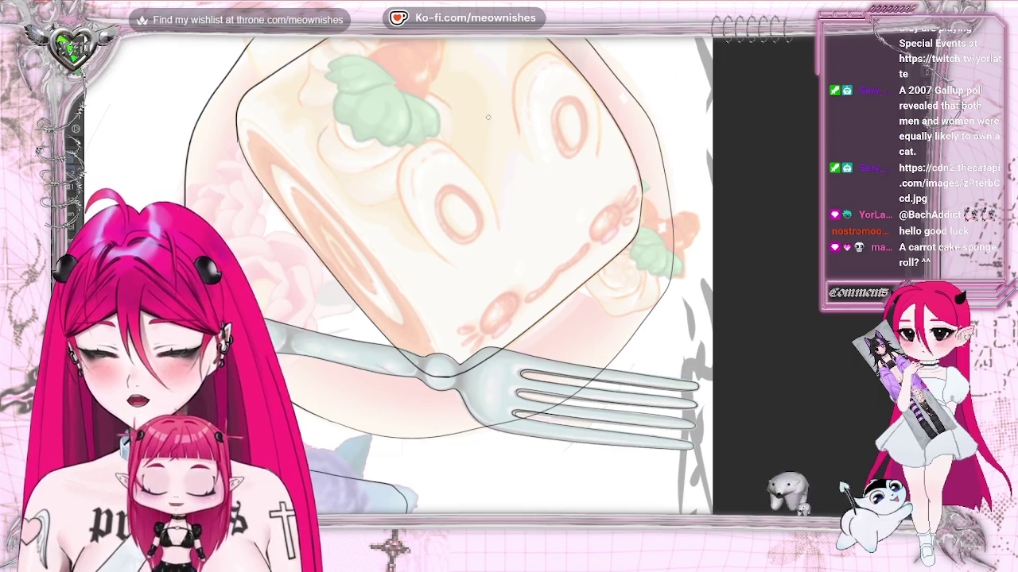
scroll(398, 278, "up", 3)
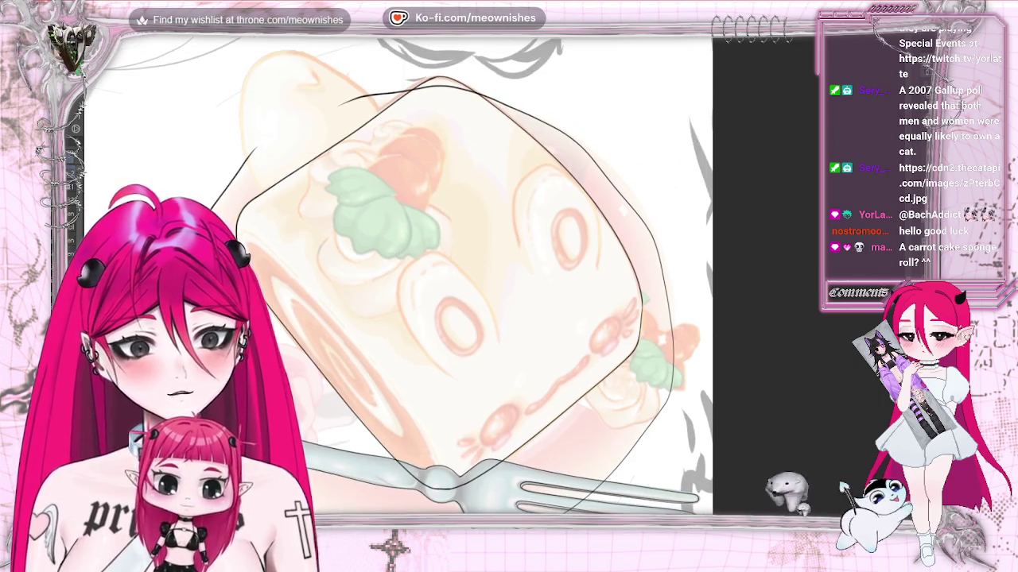
Step: Redraw the curved strokes over the cake's round swirl decorations, undoing the unwanted arcs
scroll(397, 278, "down", 3)
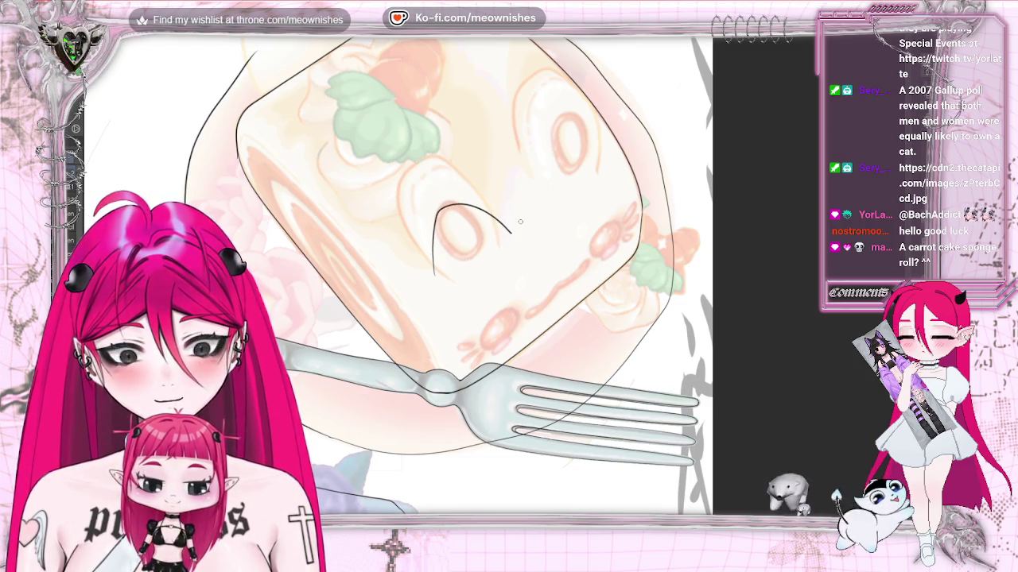
key("ctrl+z")
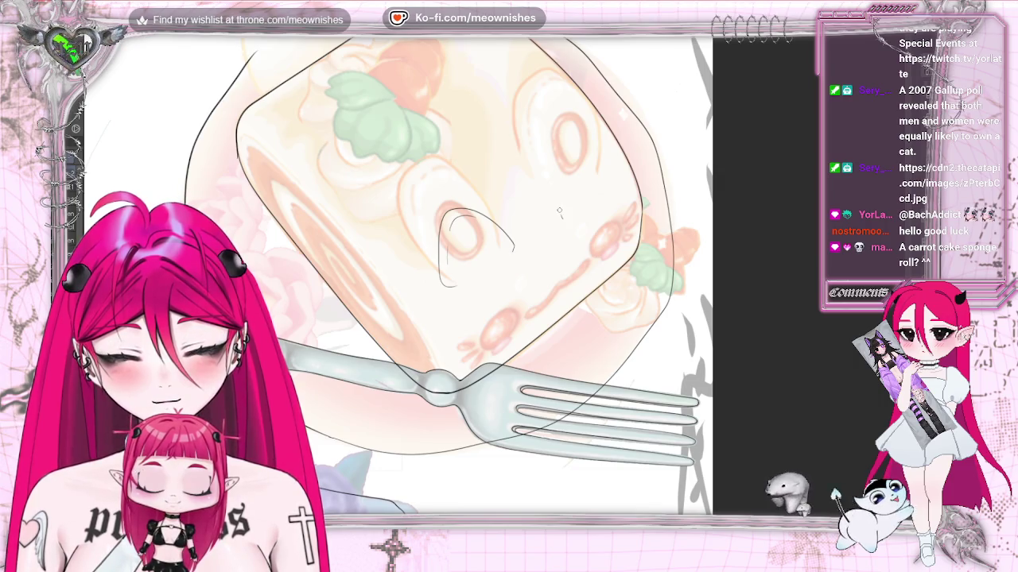
key("ctrl+z")
left_click_drag(560, 214, 562, 180)
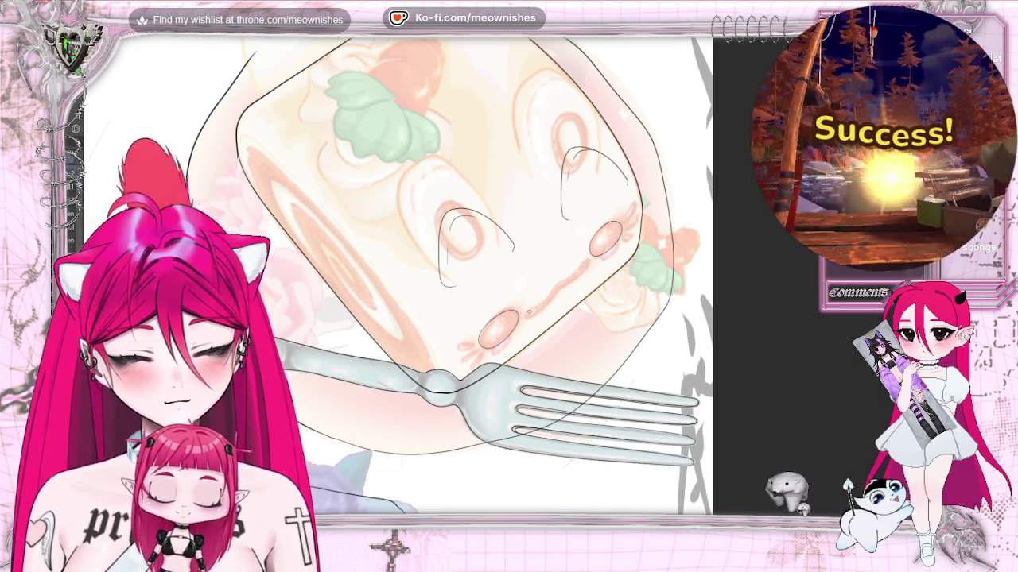
Step: Ink a short line on the cake roll's face and a small stroke at the fork tines' tip
left_click_drag(533, 304, 587, 262)
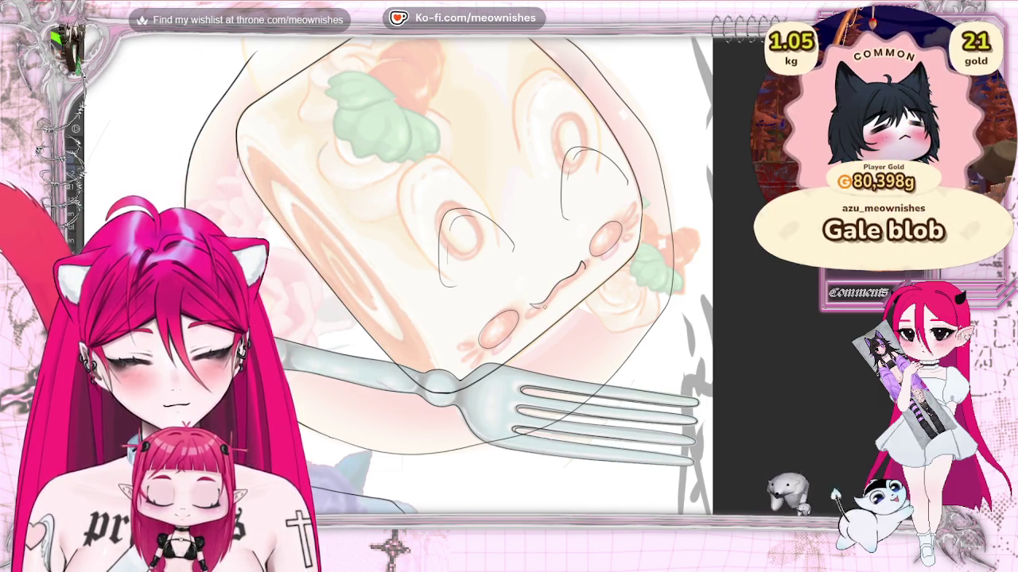
left_click_drag(546, 307, 555, 299)
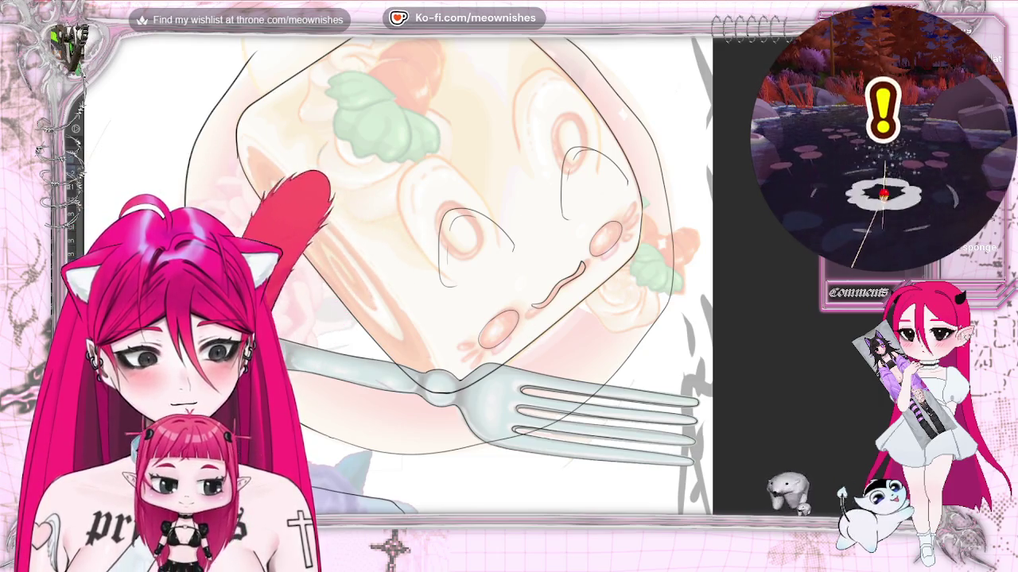
scroll(597, 202, "up", 2)
Step: Zoom in on the cake roll's face and enlarge the pen brush with the ] key
scroll(596, 202, "up", 2)
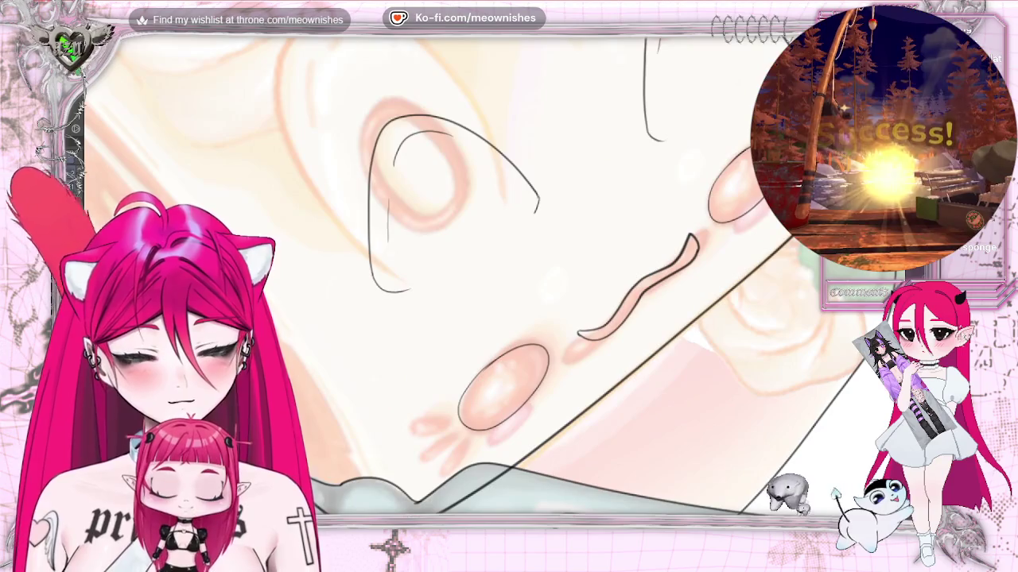
key("bracketright")
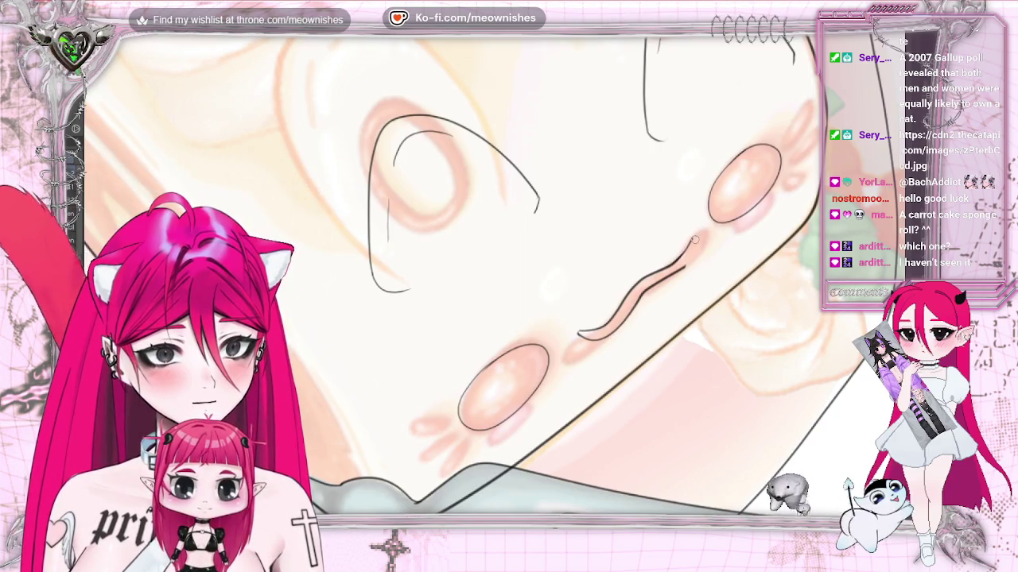
Step: Extend the mouth line and redo the short accent strokes beside the left cheek and above the right
left_click_drag(691, 240, 682, 268)
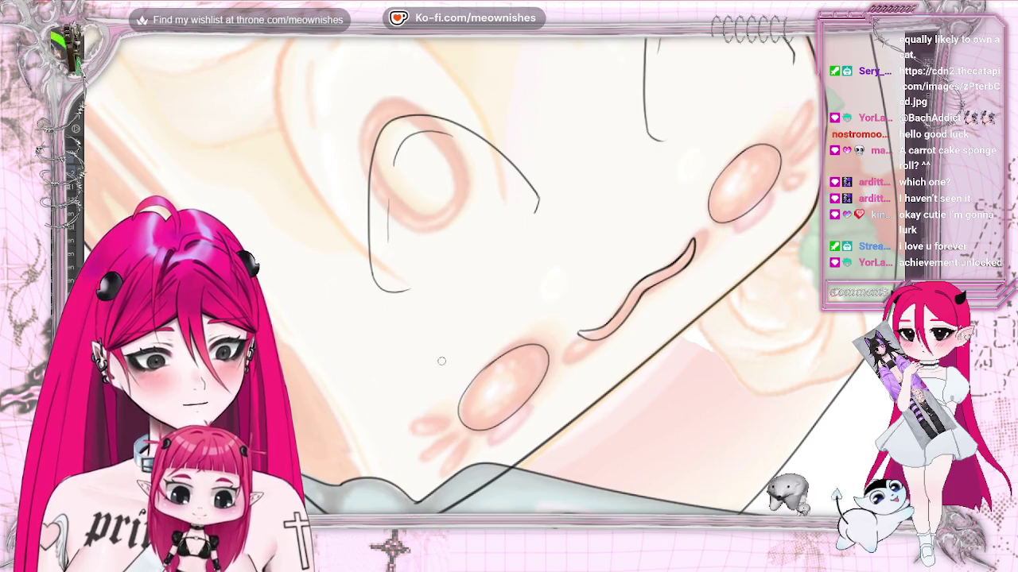
mouse_move(426, 392)
left_mouse_down()
mouse_move(457, 340)
mouse_move(434, 379)
left_mouse_up()
key("ctrl+z")
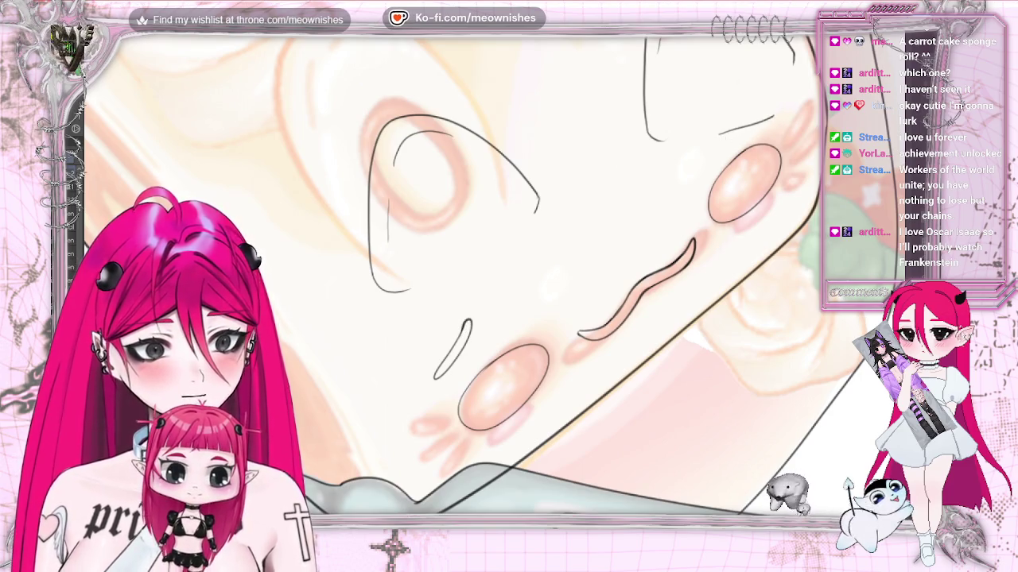
key("ctrl+z")
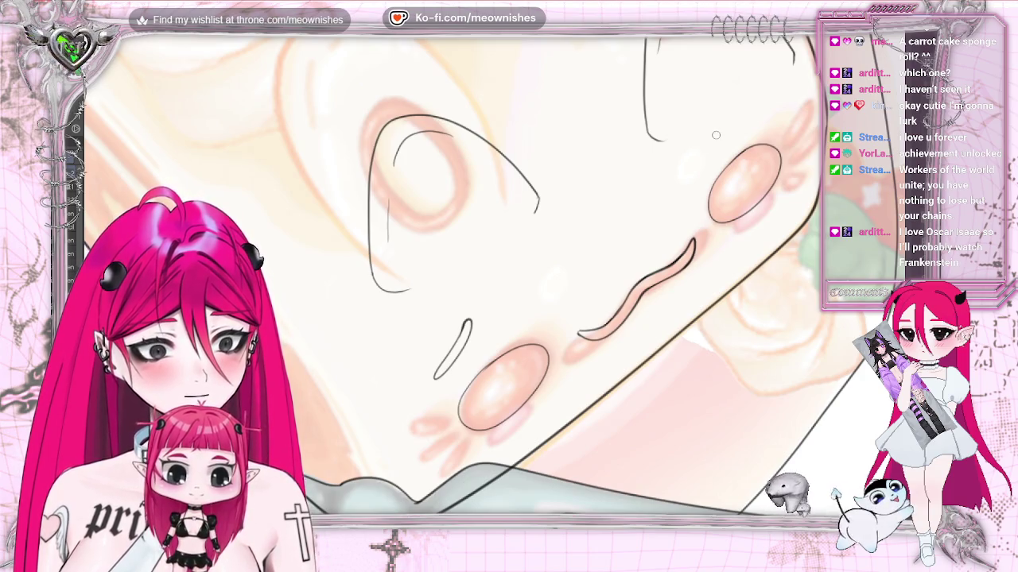
left_click_drag(714, 130, 768, 123)
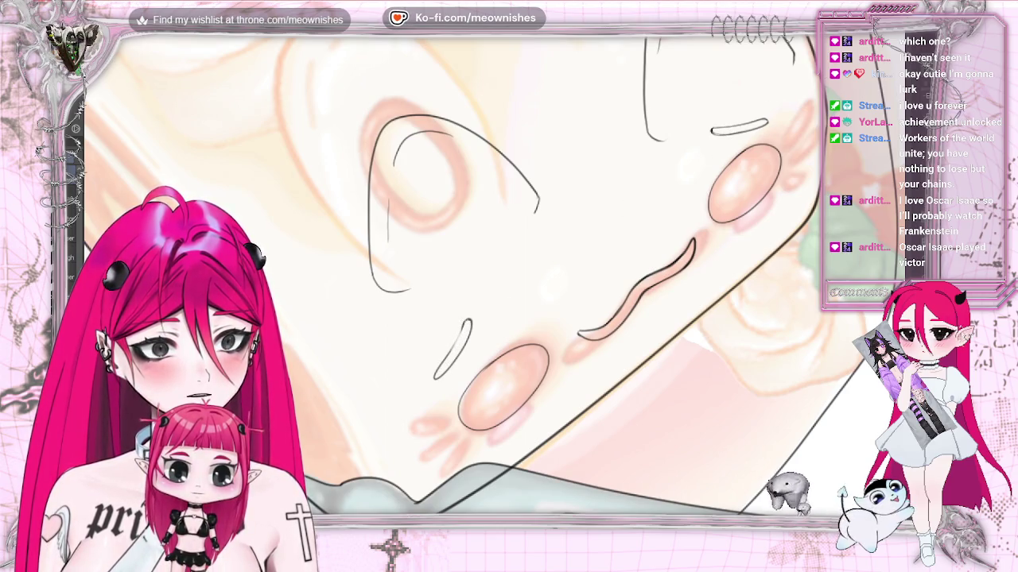
scroll(469, 274, "down", 2)
Step: Mirror the canvas view and draw a new eye line on the cake roll's face
scroll(469, 274, "down", 1)
scroll(469, 275, "down", 1)
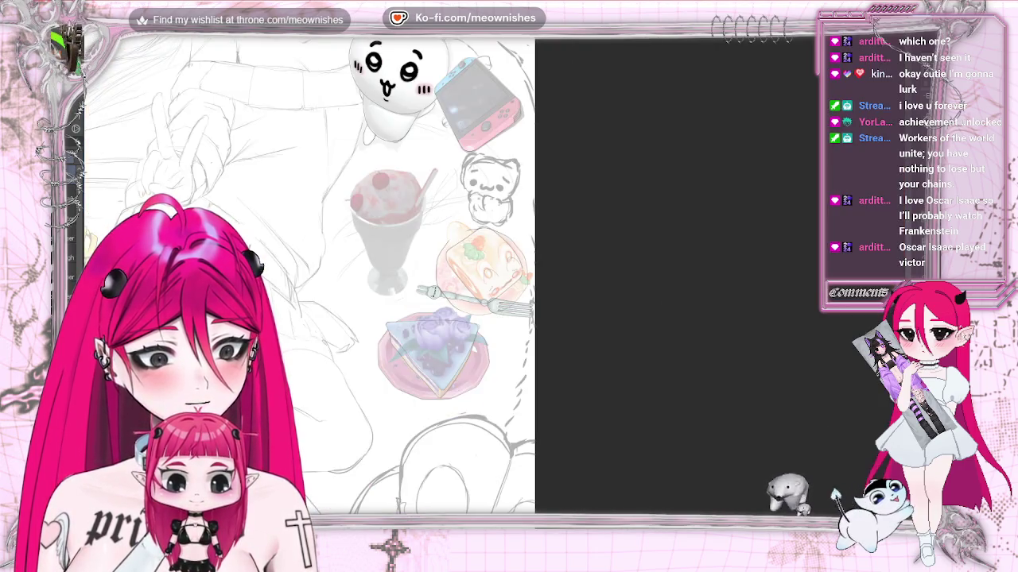
scroll(490, 279, "up", 2)
scroll(491, 279, "up", 1)
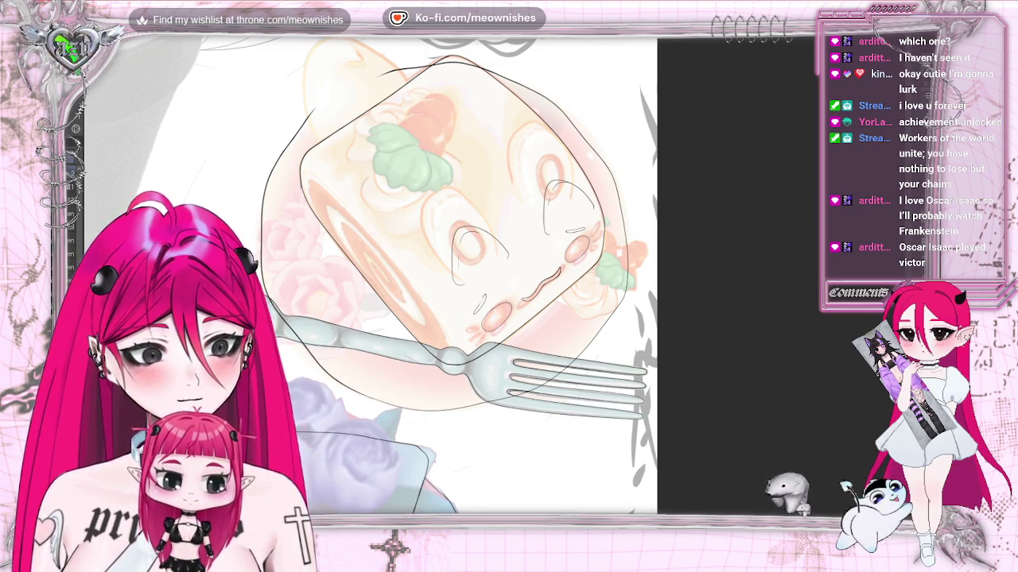
key("m")
key("m")
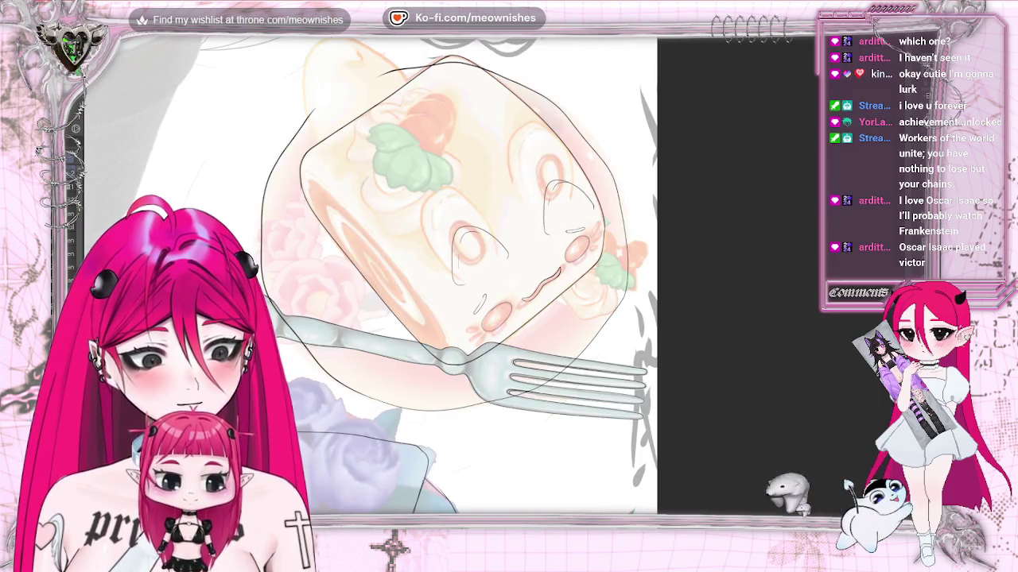
left_click_drag(527, 203, 540, 253)
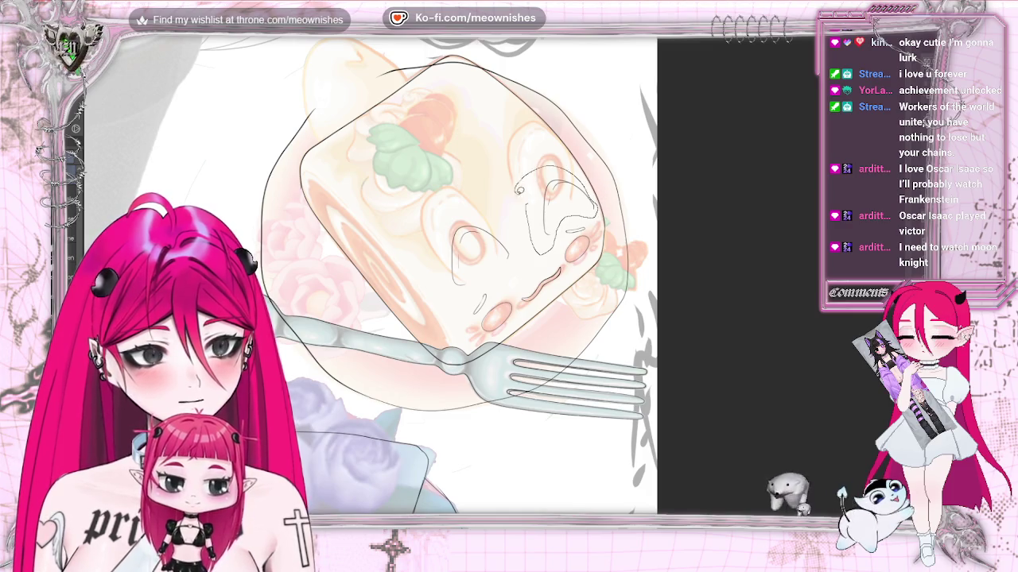
Step: Lasso the new eye line and rotate it into place with Transform, then deselect
left_click_drag(549, 166, 521, 179)
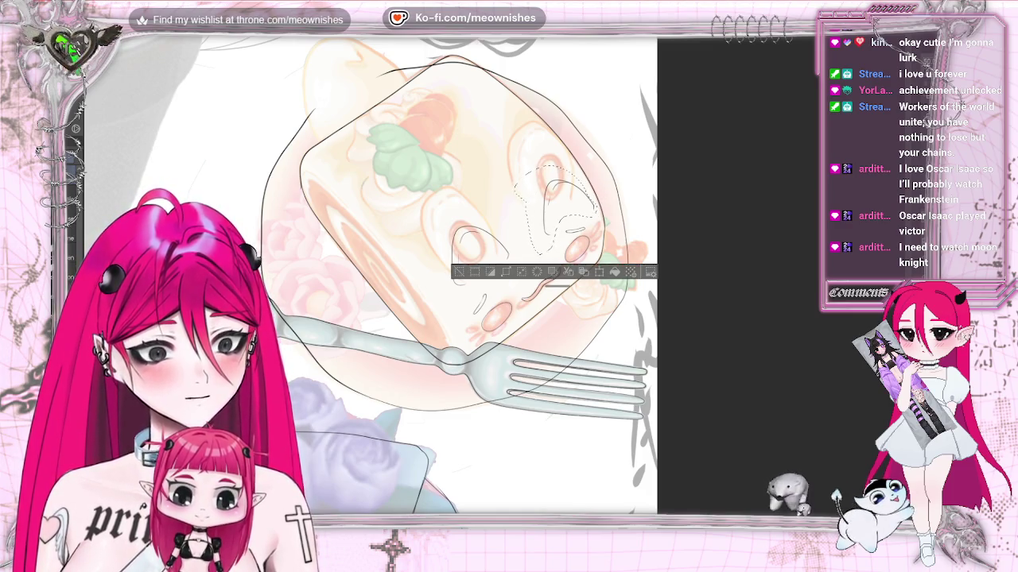
key("ctrl+plus")
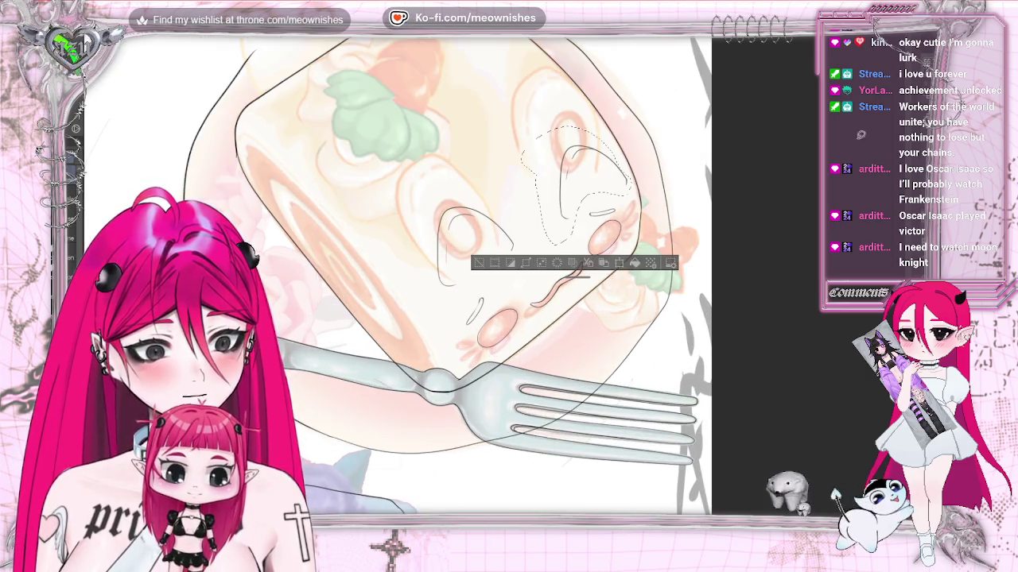
left_click(618, 263)
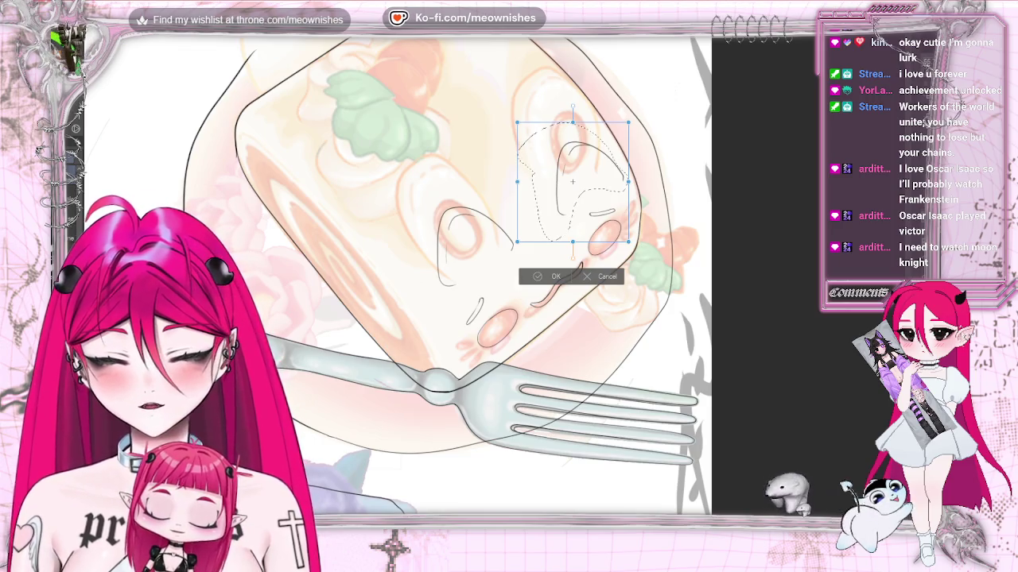
left_click_drag(631, 125, 612, 194)
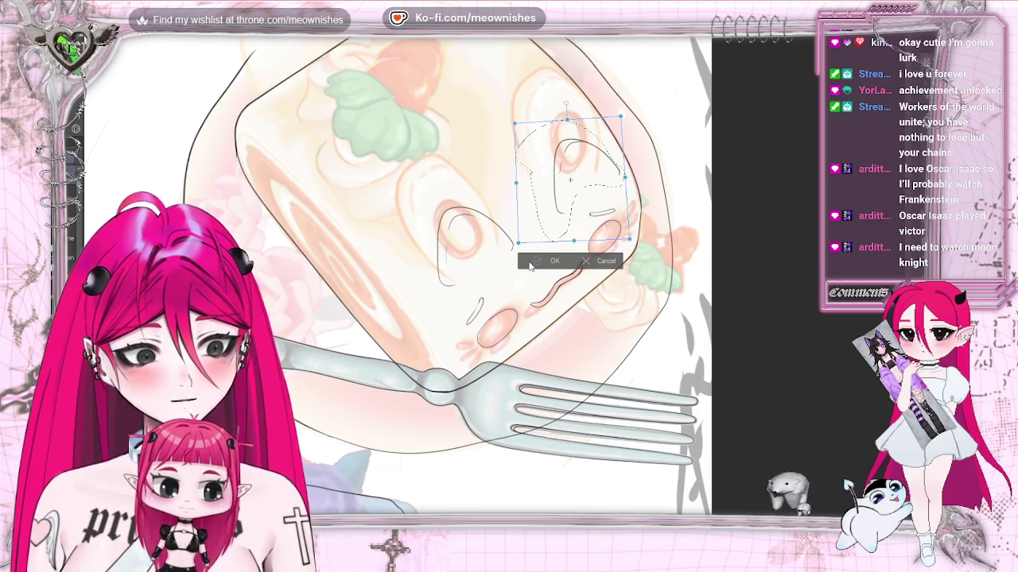
left_click(532, 263)
key("ctrl+d")
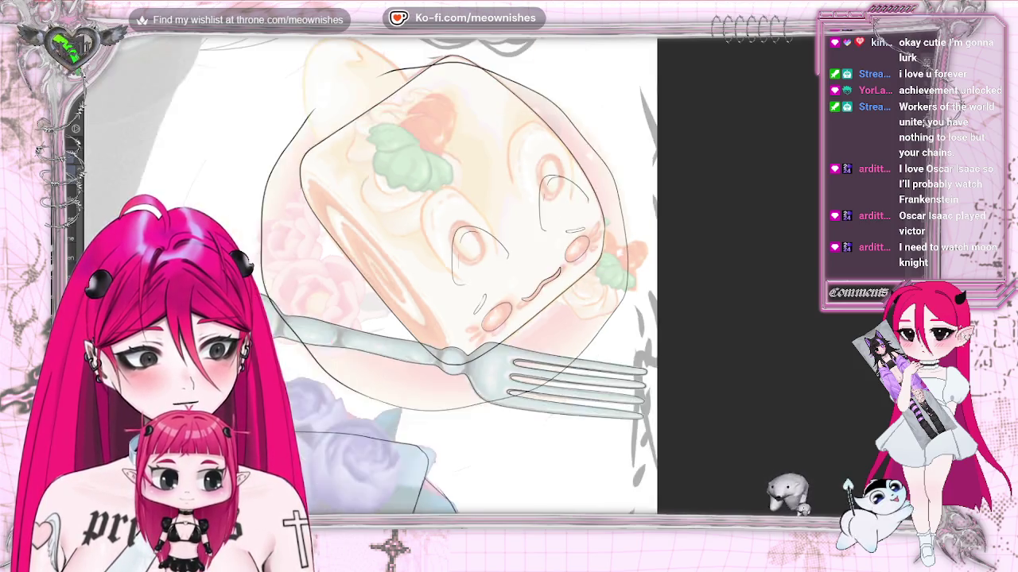
scroll(370, 274, "down", 3)
scroll(370, 274, "up", 2)
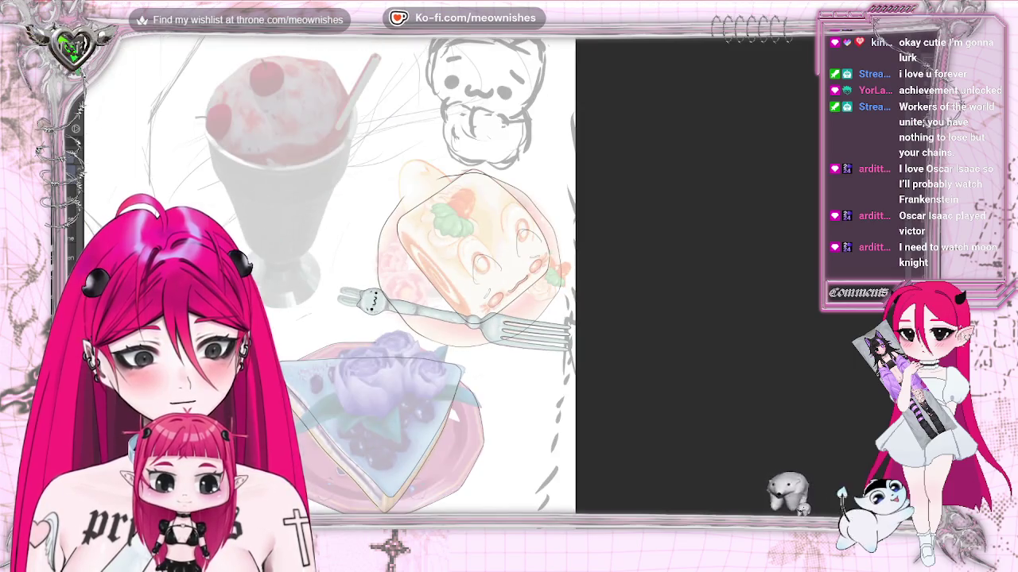
scroll(493, 254, "up", 3)
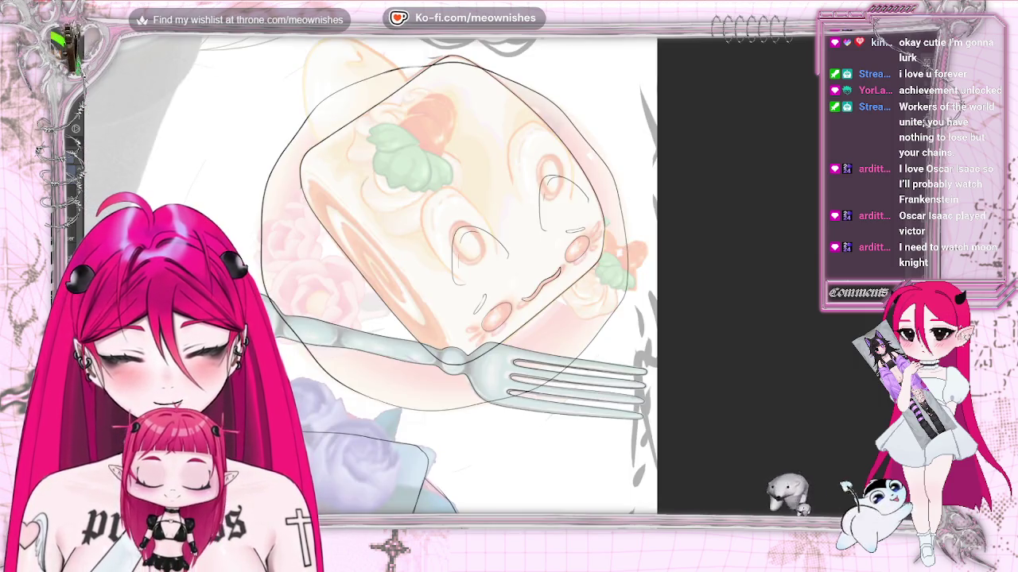
Step: Shrink the selected cake and plate line art slightly with a transform
key("ctrl+t")
left_click_drag(260, 412, 277, 394)
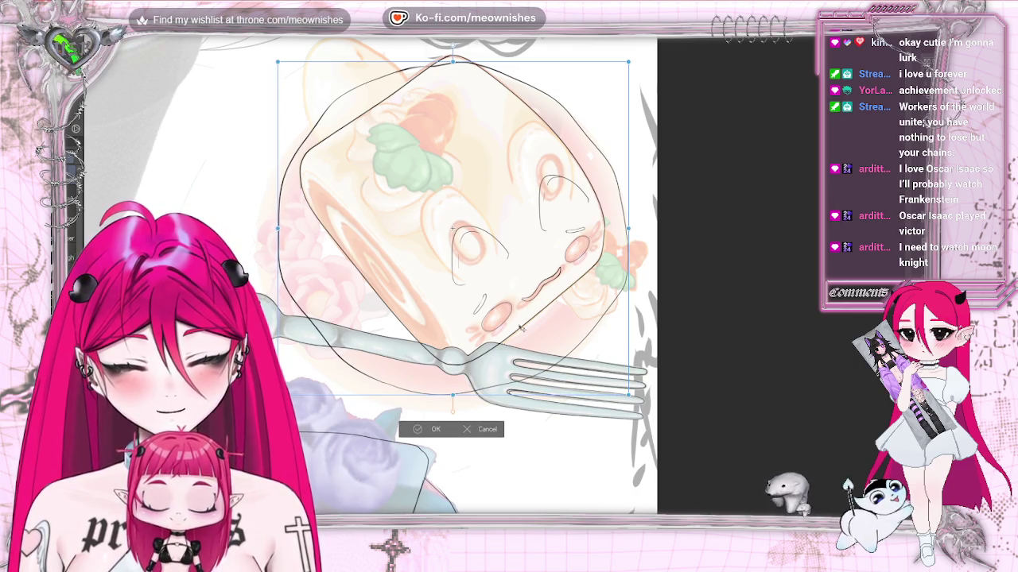
left_click(405, 430)
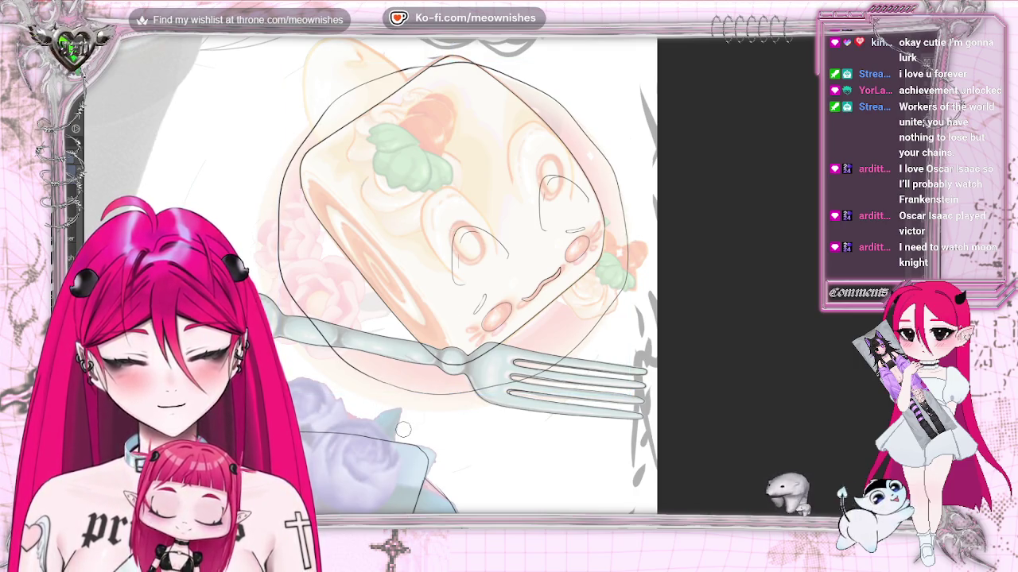
Step: Trace the curve of the cake roll's right eye
scroll(673, 217, "down", 5)
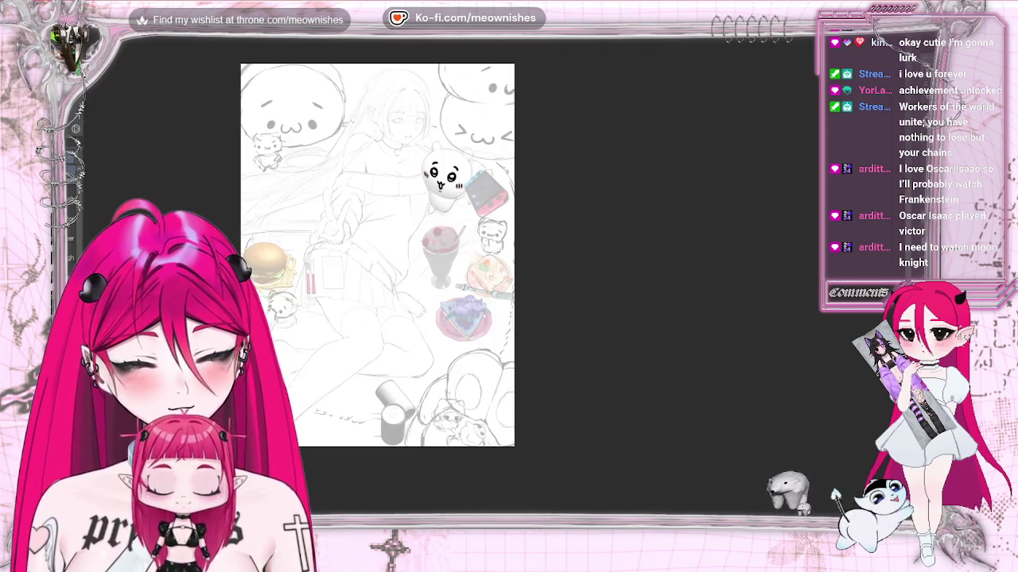
scroll(492, 280, "up", 3)
scroll(492, 280, "up", 2)
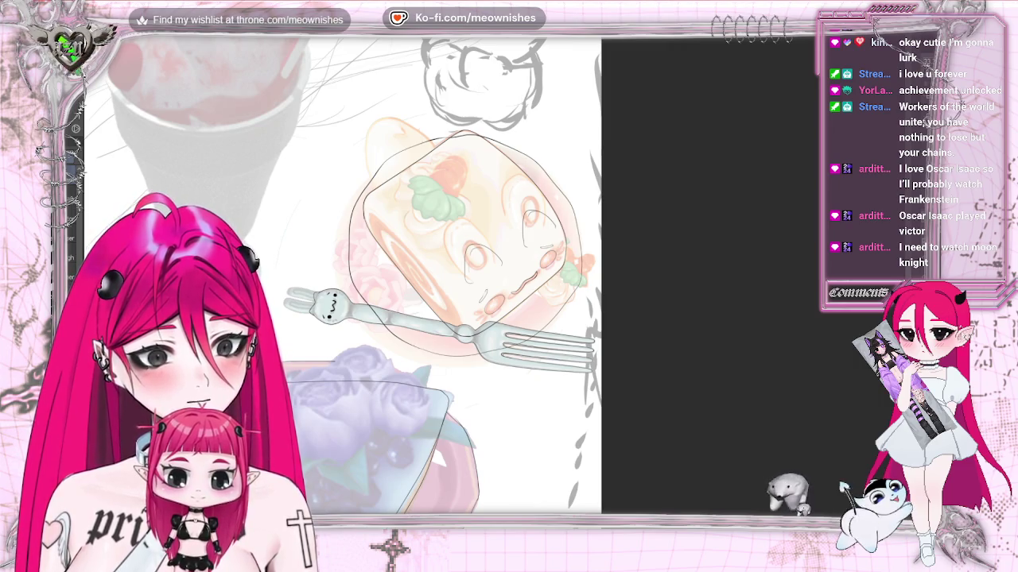
scroll(493, 279, "down", 3)
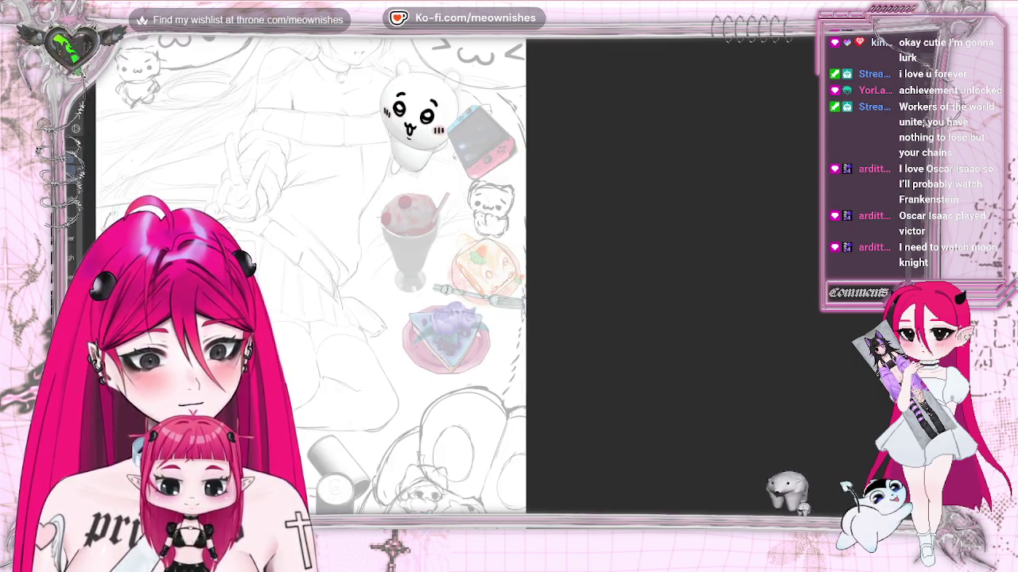
scroll(493, 278, "up", 2)
scroll(493, 278, "up", 2)
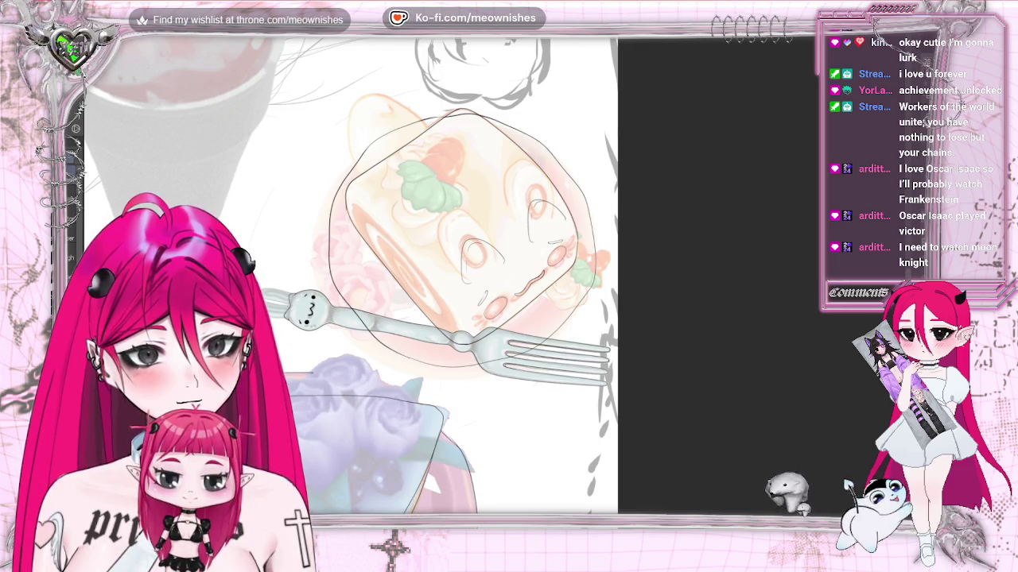
scroll(525, 260, "up", 1)
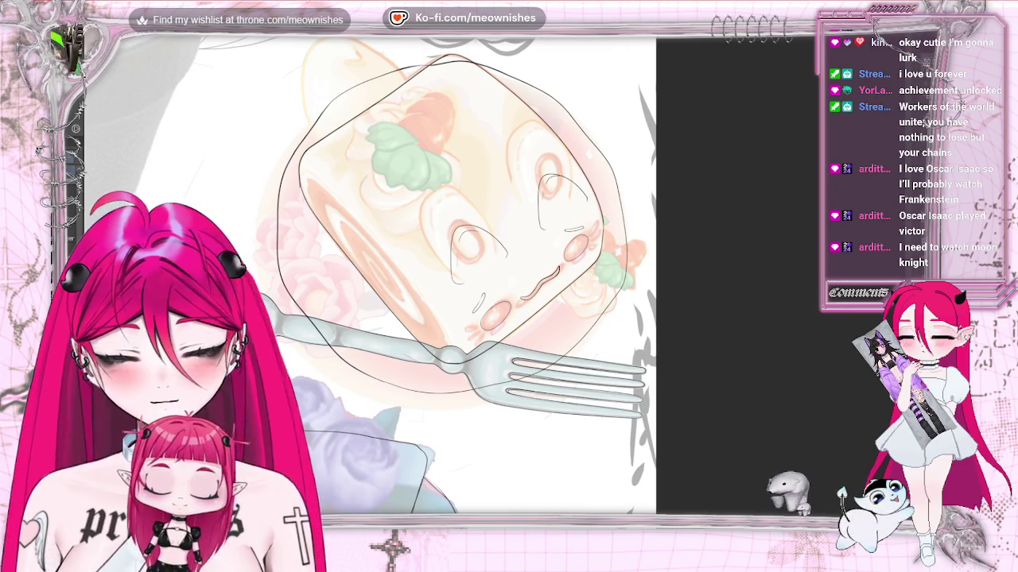
mouse_move(545, 192)
left_mouse_down()
mouse_move(565, 217)
mouse_move(530, 196)
left_mouse_up()
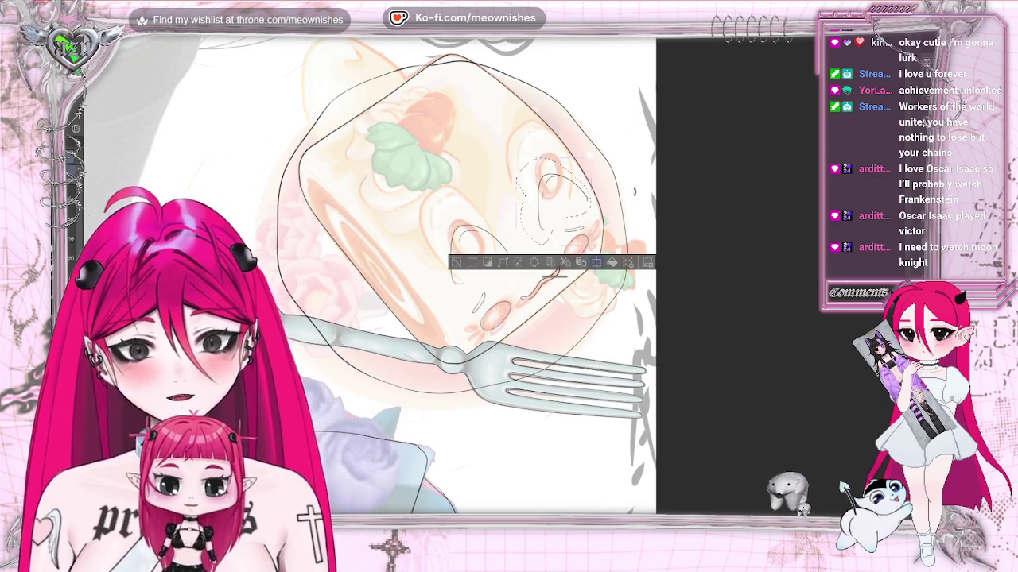
Step: Nudge the right eye strokes slightly left and down with Ctrl+T, then confirm
key("ctrl+t")
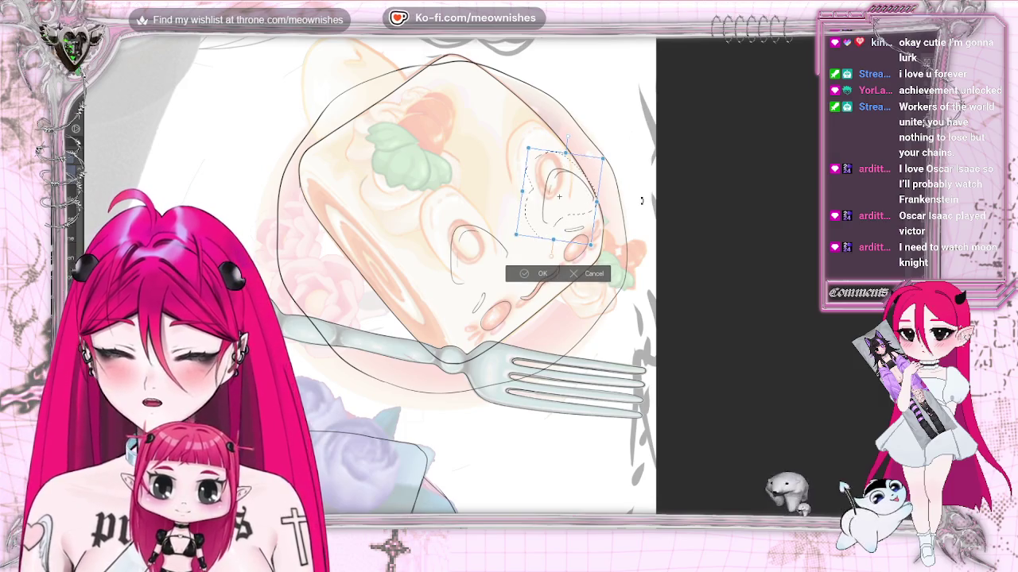
left_click_drag(572, 212, 571, 214)
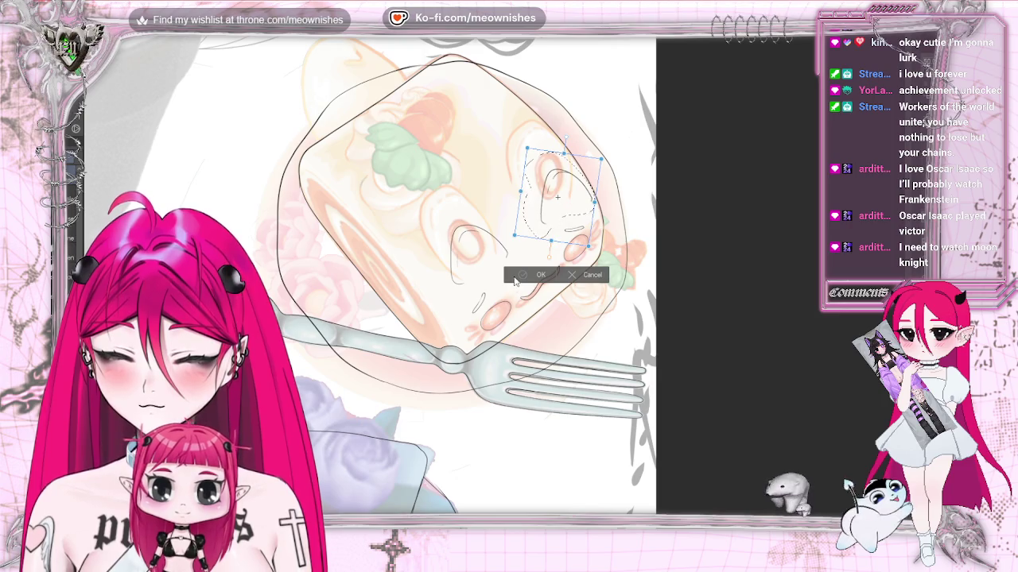
left_click(517, 276)
scroll(369, 274, "down", 2)
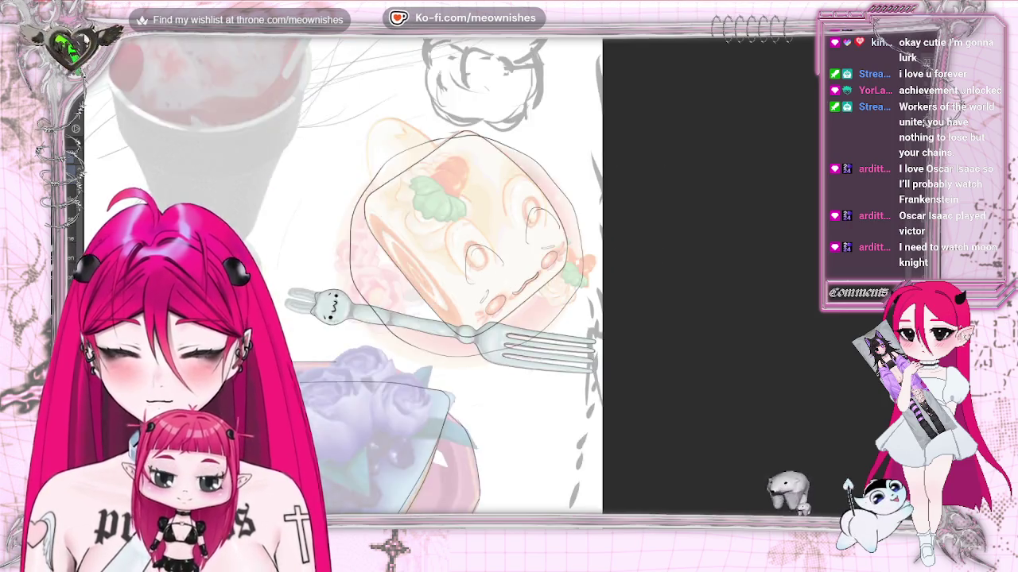
Step: Zoom out and pan left across the canvas to the cherry sundae glass's base
scroll(370, 275, "down", 2)
scroll(370, 274, "down", 2)
scroll(370, 274, "up", 3)
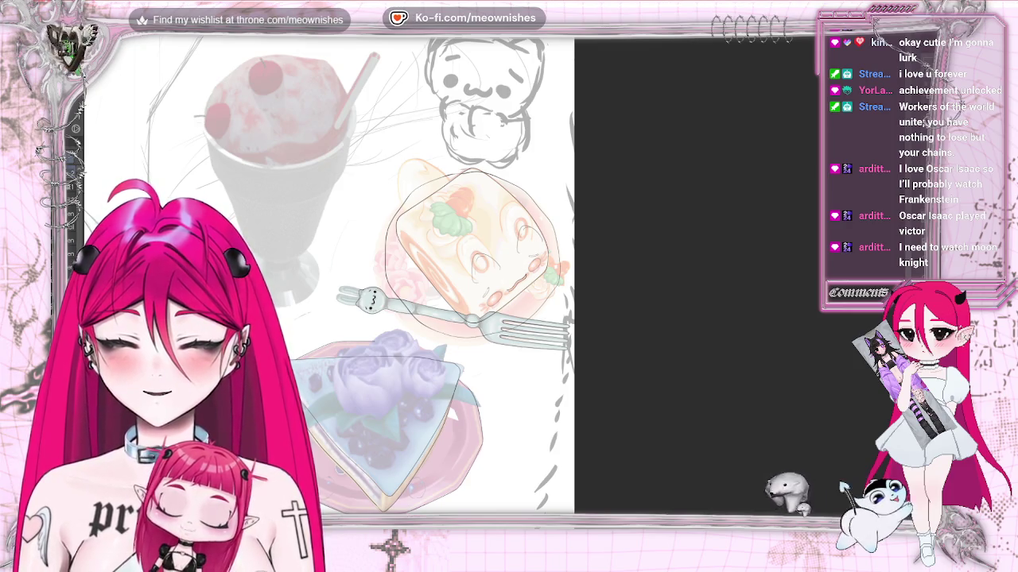
scroll(382, 278, "left", 3)
scroll(446, 278, "left", 3)
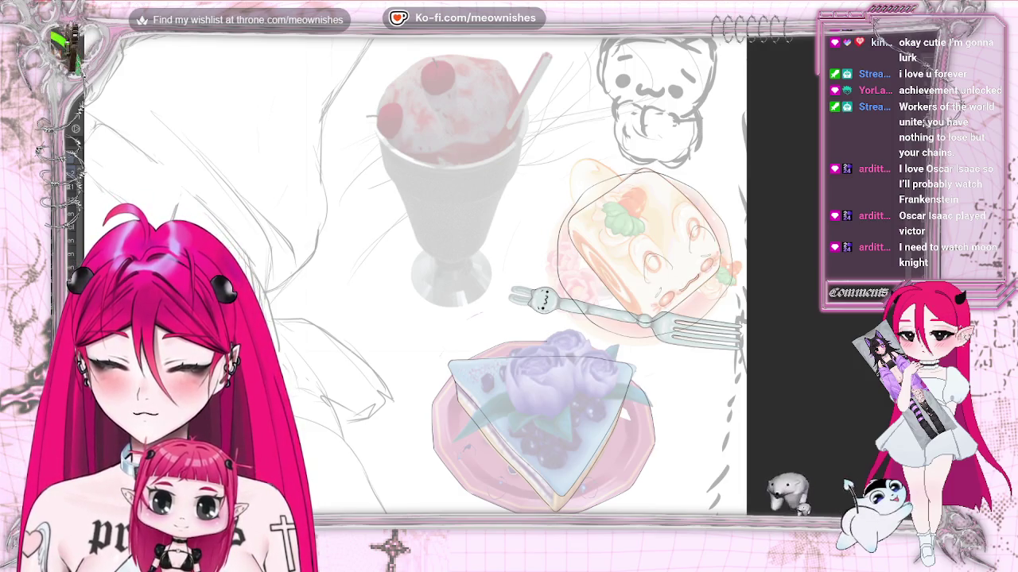
scroll(445, 274, "up", 2)
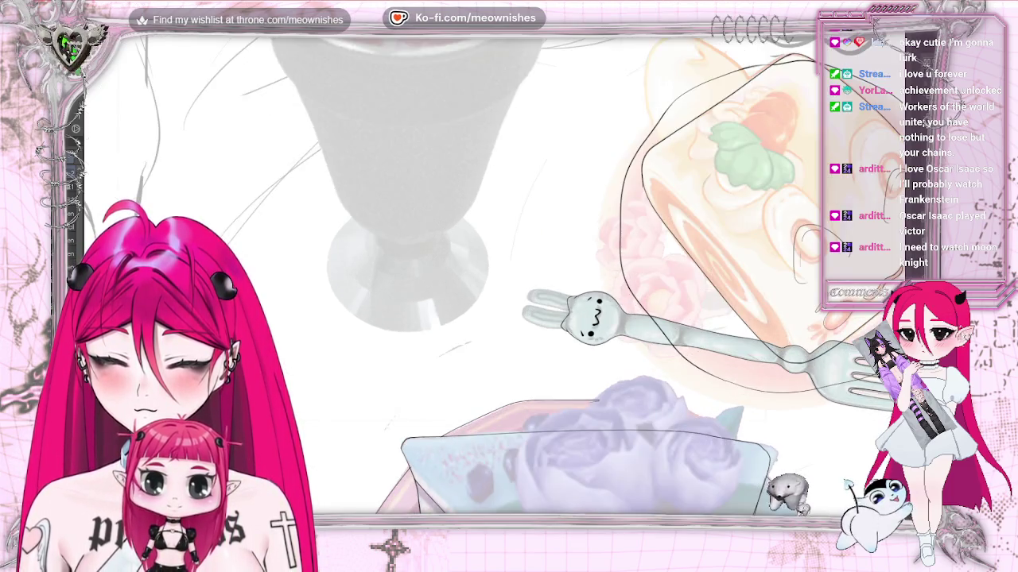
Step: Ink the oval of the sundae glass base in two strokes and add a curve on the stem
scroll(493, 302, "up", 2)
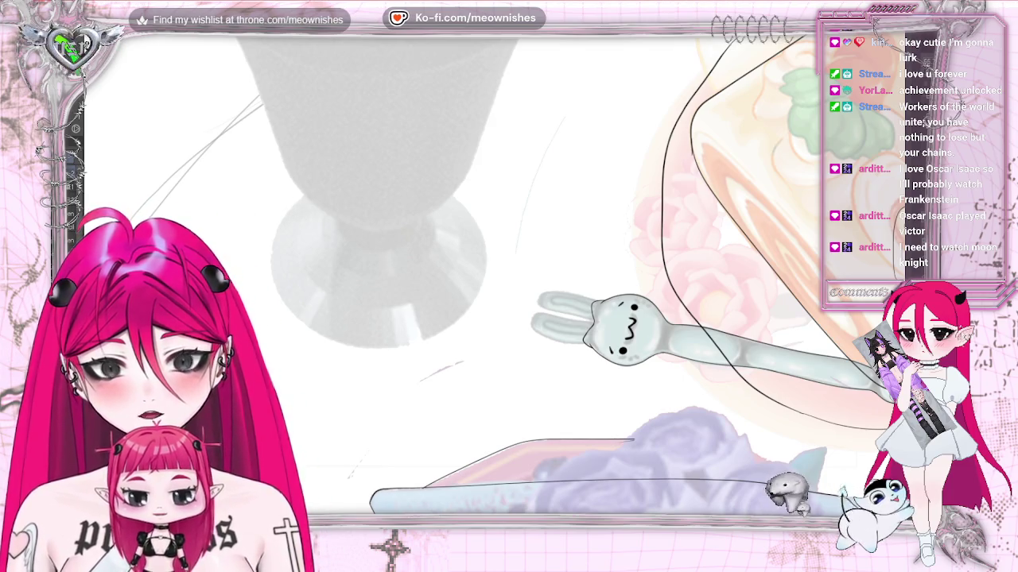
left_click_drag(307, 195, 276, 231)
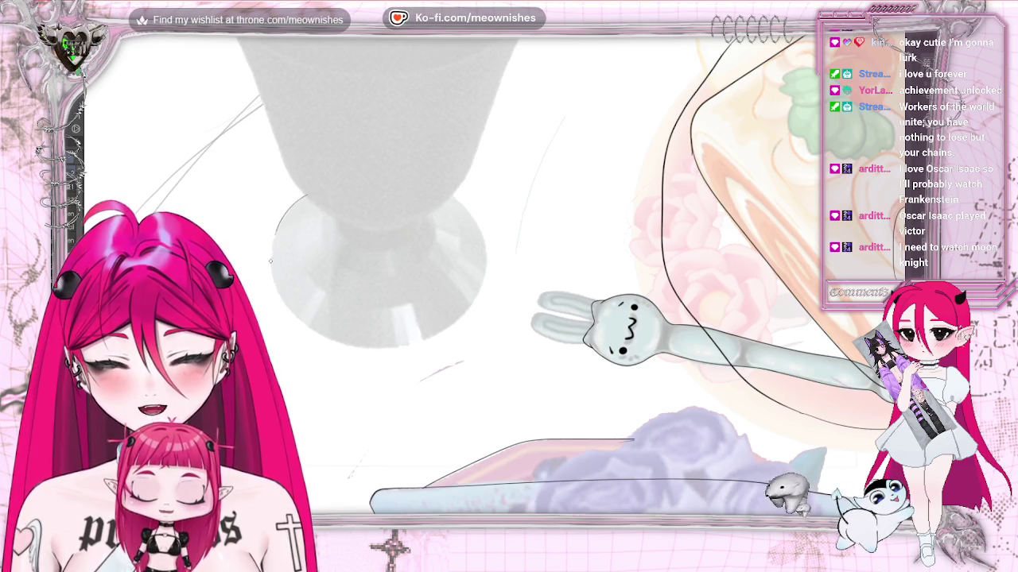
left_click_drag(308, 332, 472, 212)
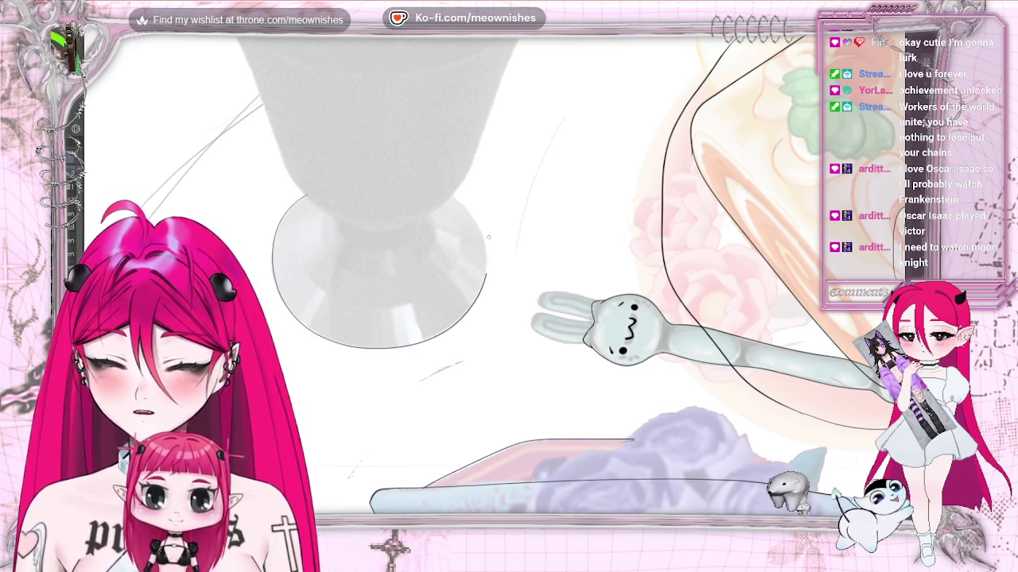
left_click_drag(276, 138, 493, 219)
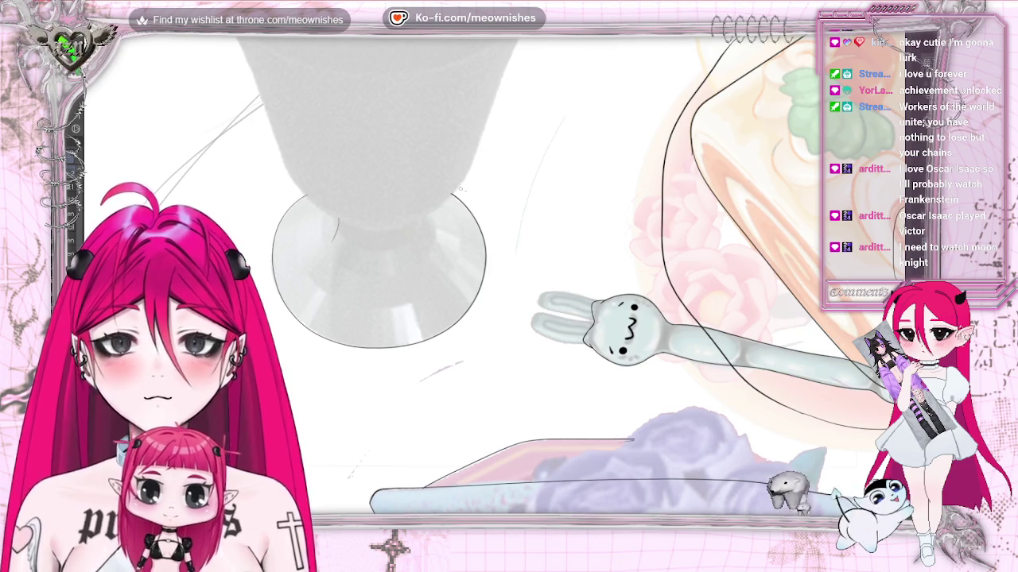
left_click_drag(428, 217, 433, 239)
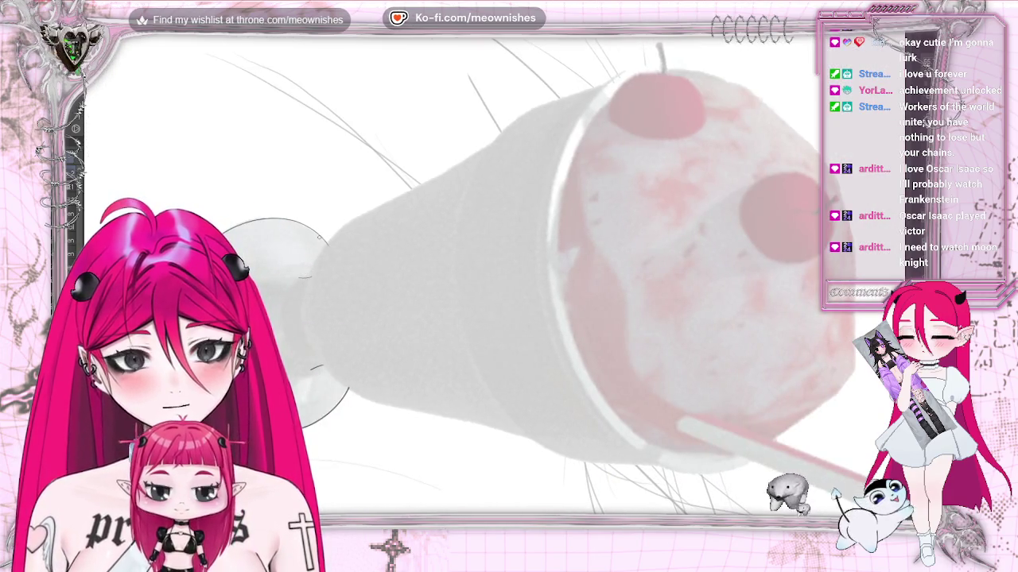
Step: Redraw the glass cone's upper edge after undoing a stray stroke, then rotate the view upright
left_click_drag(308, 273, 361, 213)
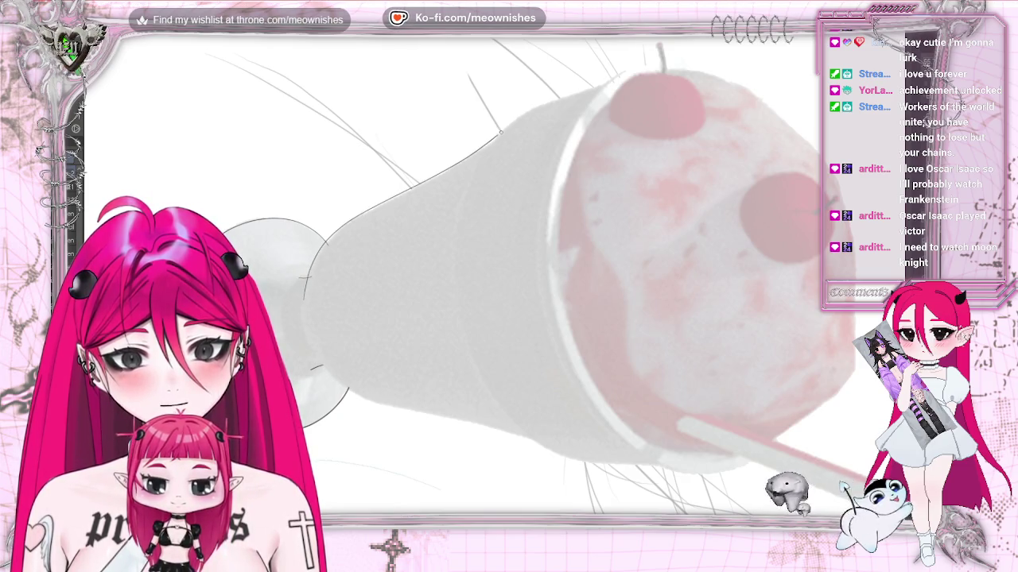
key("ctrl+z")
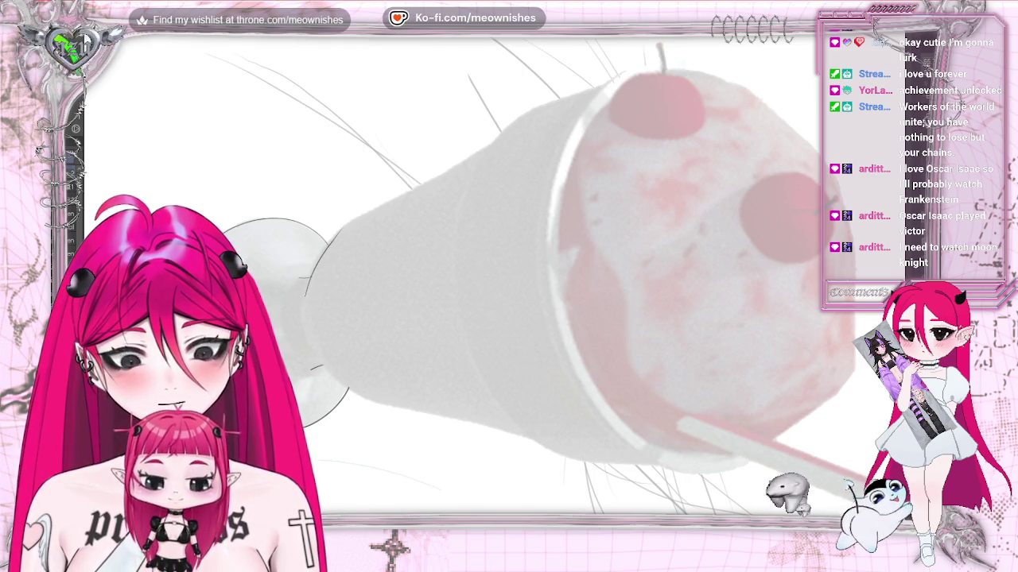
left_click_drag(388, 204, 482, 153)
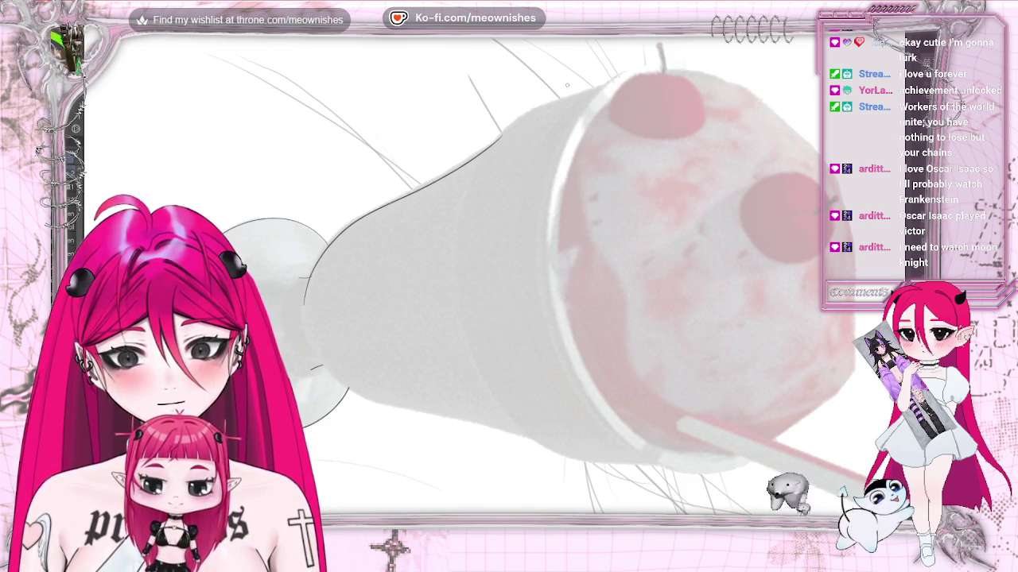
left_click_drag(566, 85, 756, 239)
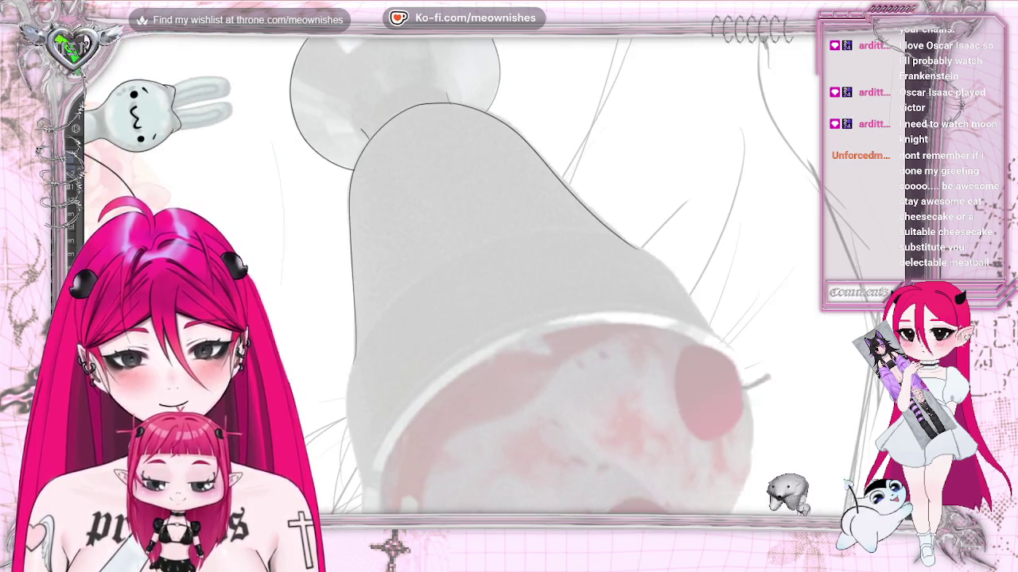
Step: Zoom in on the cup of the sundae glass
scroll(476, 380, "up", 2)
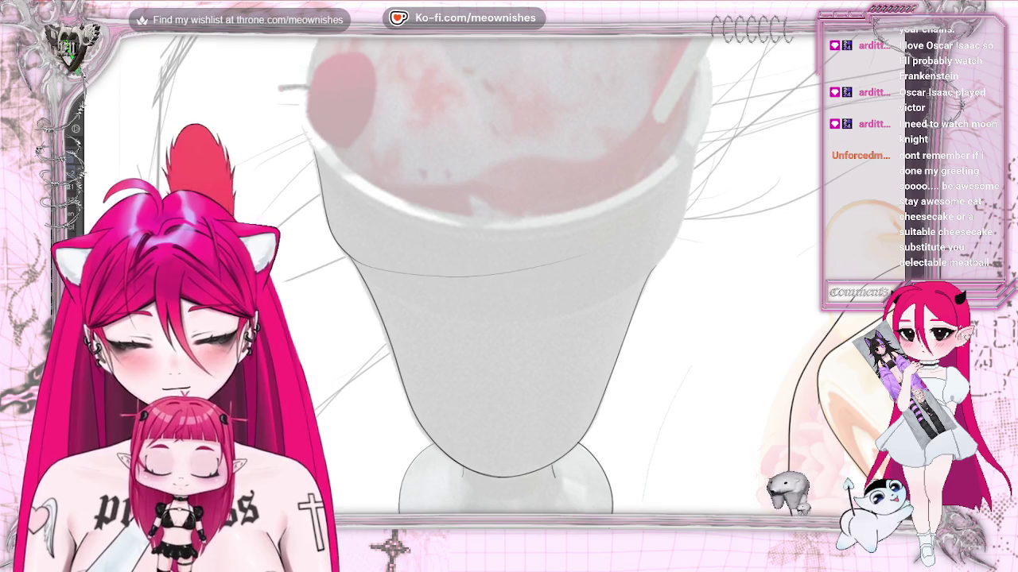
Step: Ink the bowl's left edge and its right edge in two strokes, then mirror the view to check
left_click_drag(309, 150, 379, 321)
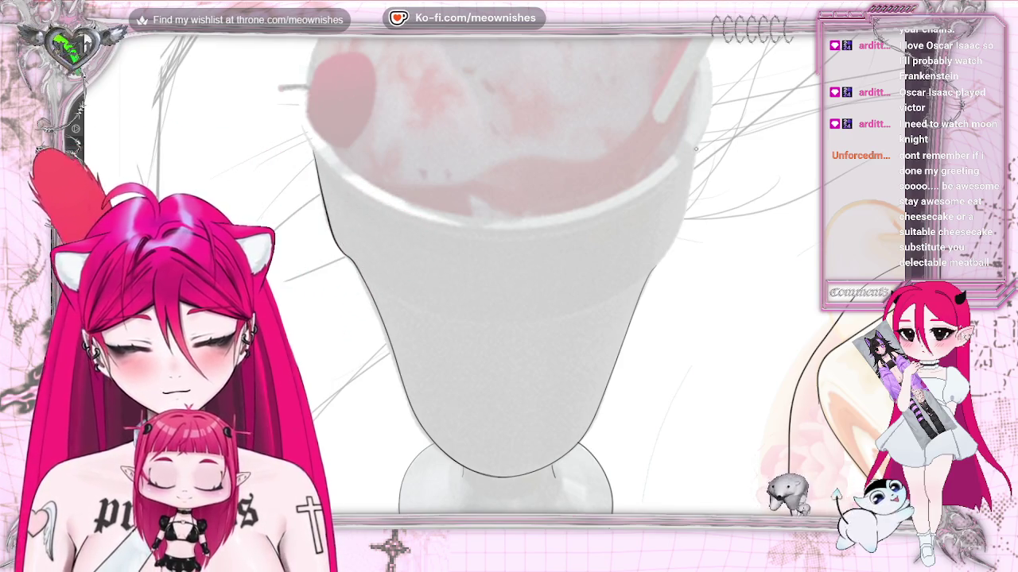
left_click_drag(693, 158, 682, 225)
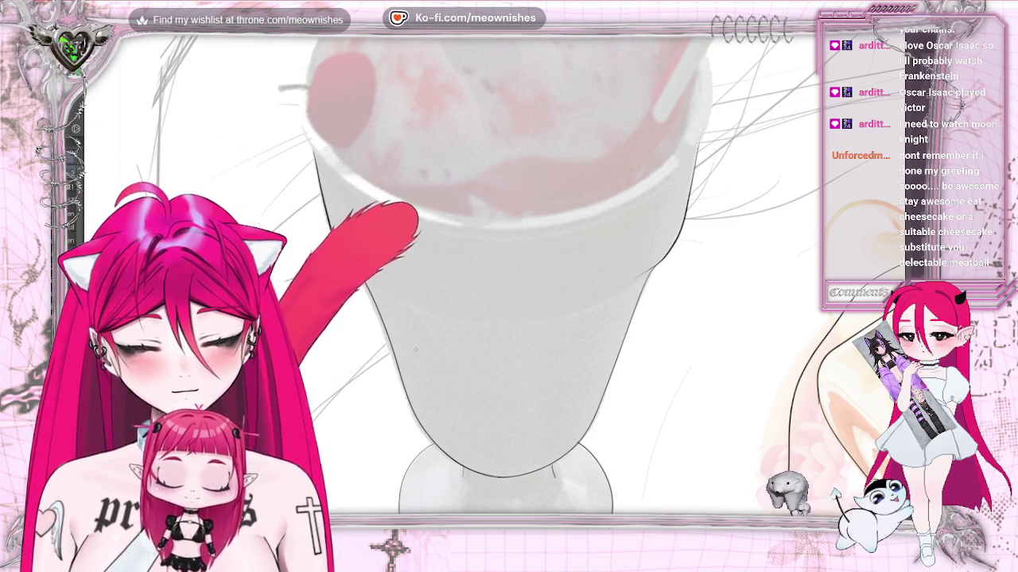
mouse_move(690, 169)
left_mouse_down()
mouse_move(655, 266)
mouse_move(617, 277)
left_mouse_up()
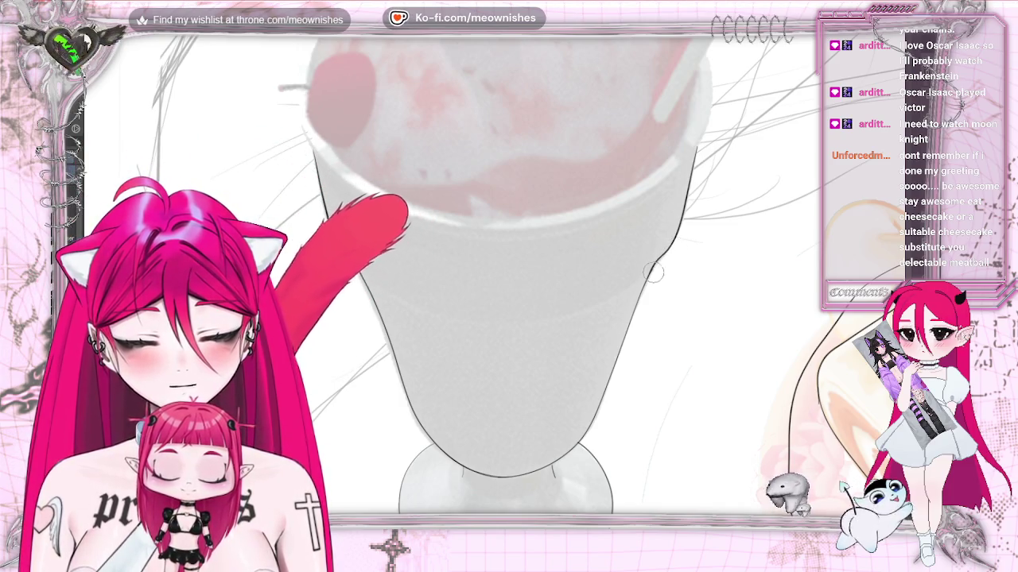
key("h")
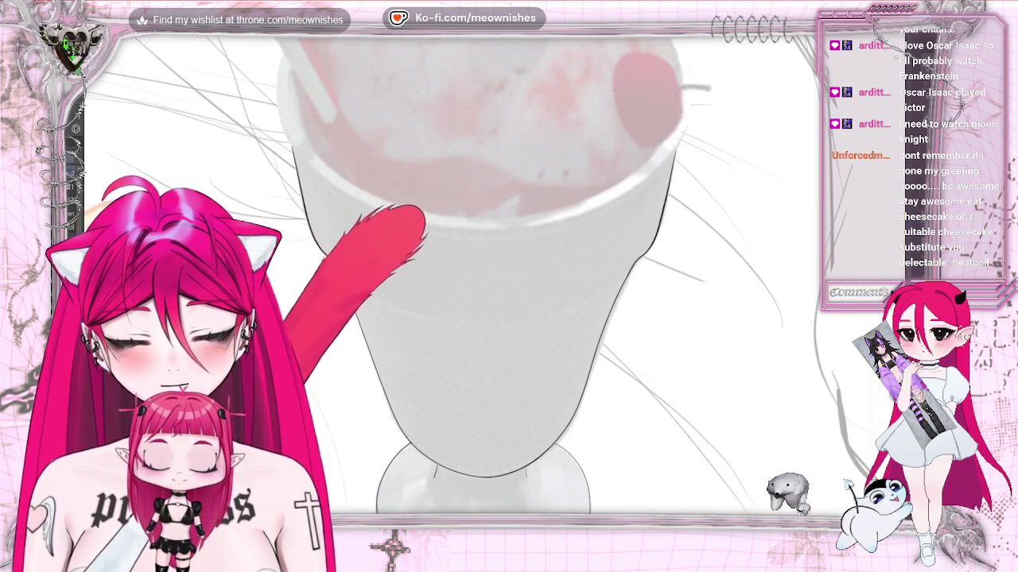
Step: Rotate the view and ink the glass rim, redoing it as one clean stroke, then reset rotation
key("ctrl+]")
key("ctrl+]")
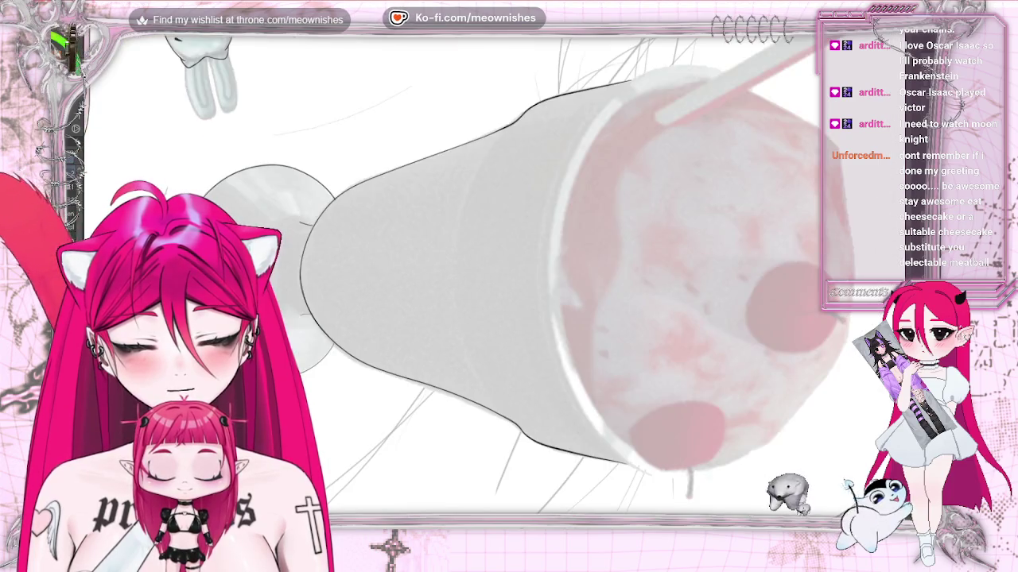
key("ctrl+]")
key("ctrl+]")
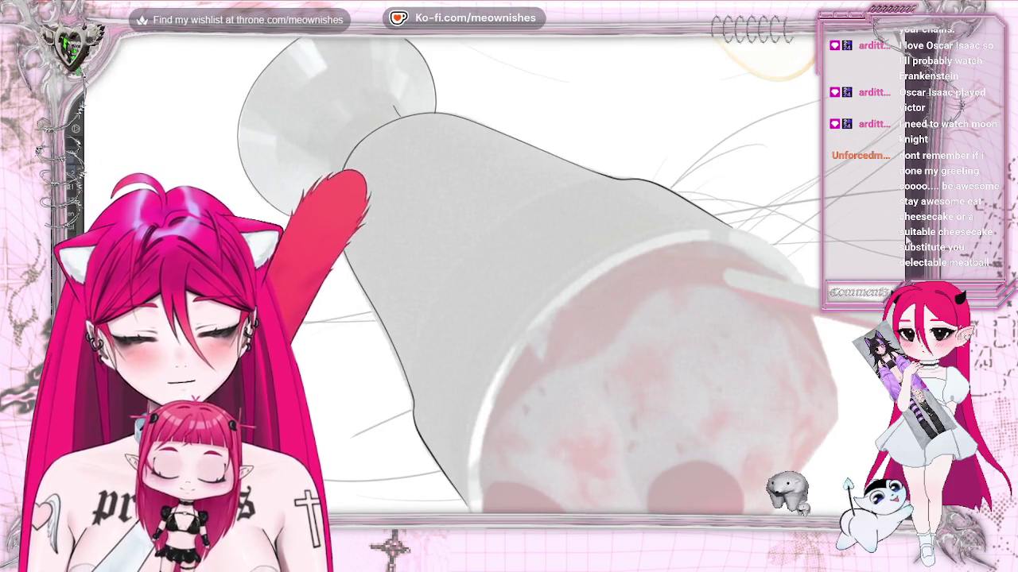
scroll(493, 278, "down", 3)
scroll(493, 278, "down", 3)
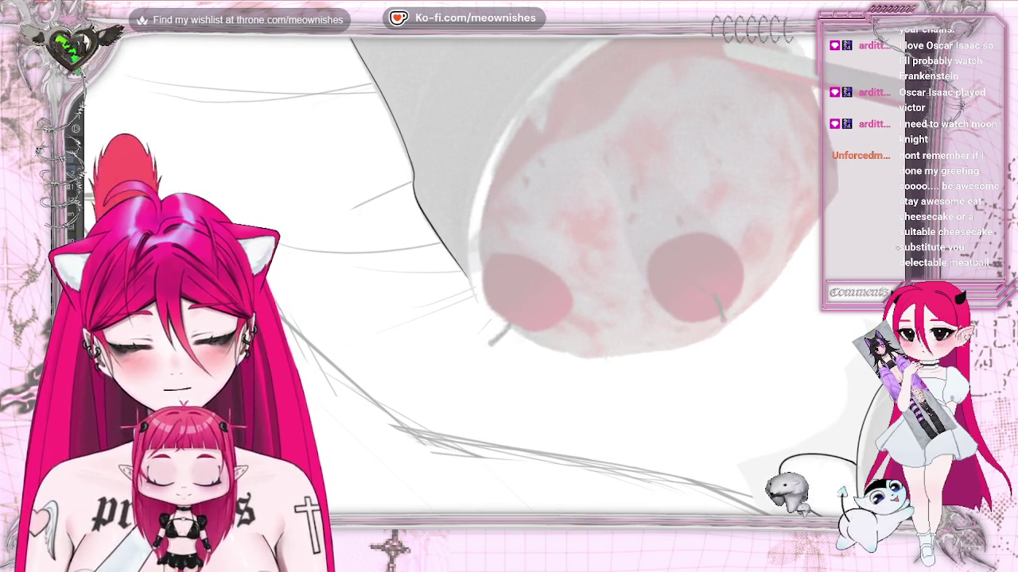
scroll(644, 271, "up", 3)
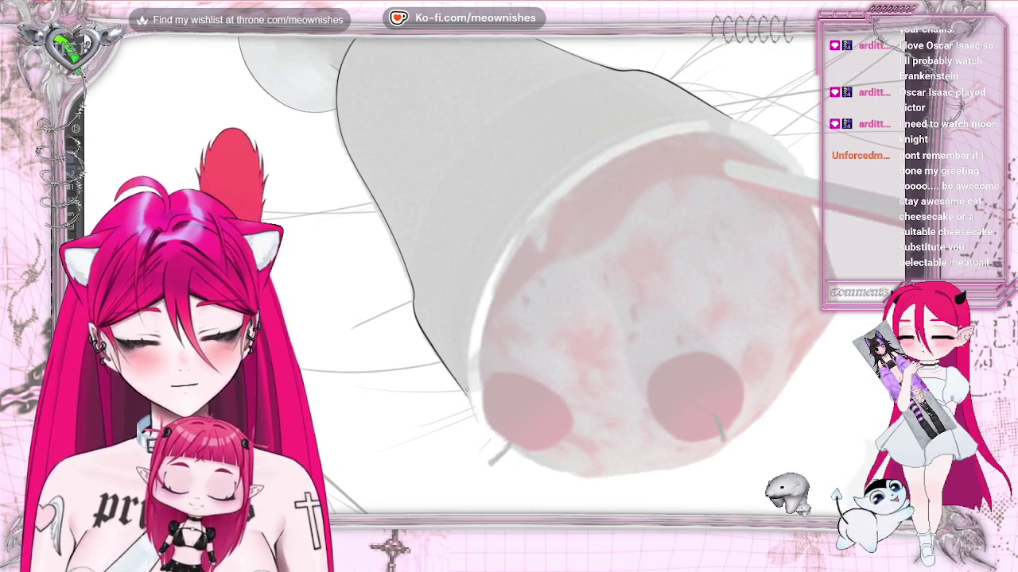
left_click_drag(489, 270, 522, 220)
left_click_drag(562, 181, 716, 124)
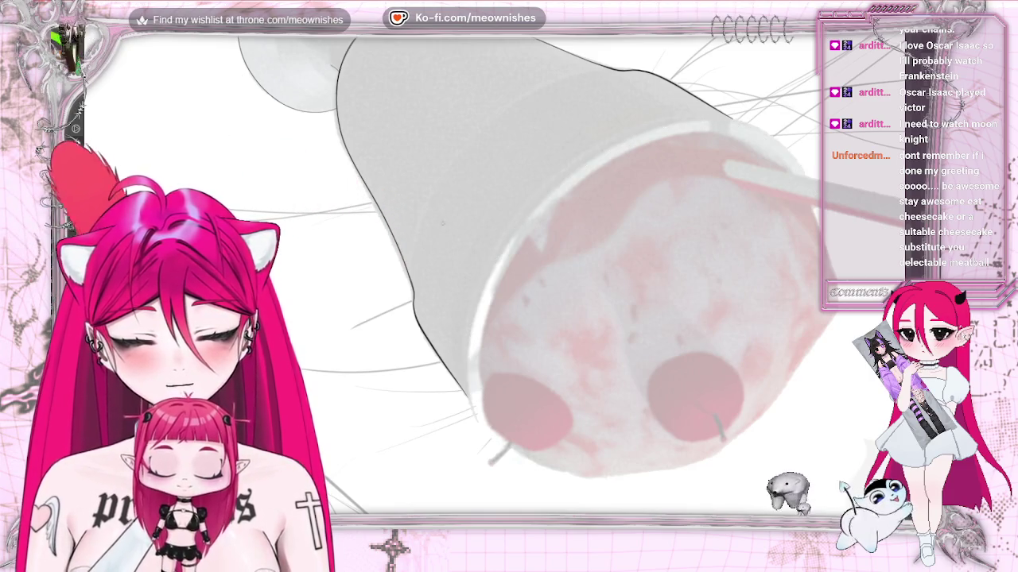
key("ctrl+z")
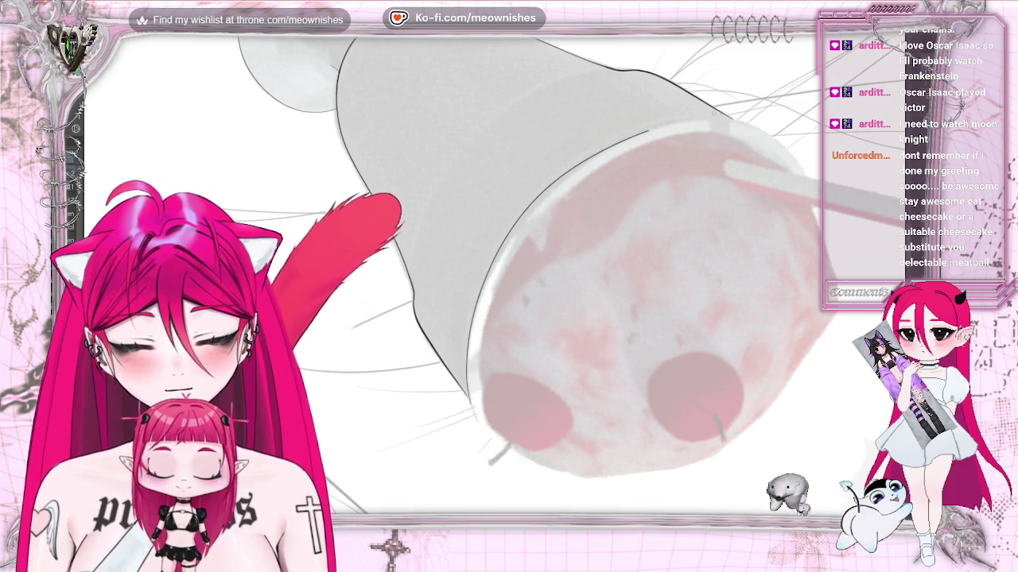
left_click_drag(557, 179, 843, 254)
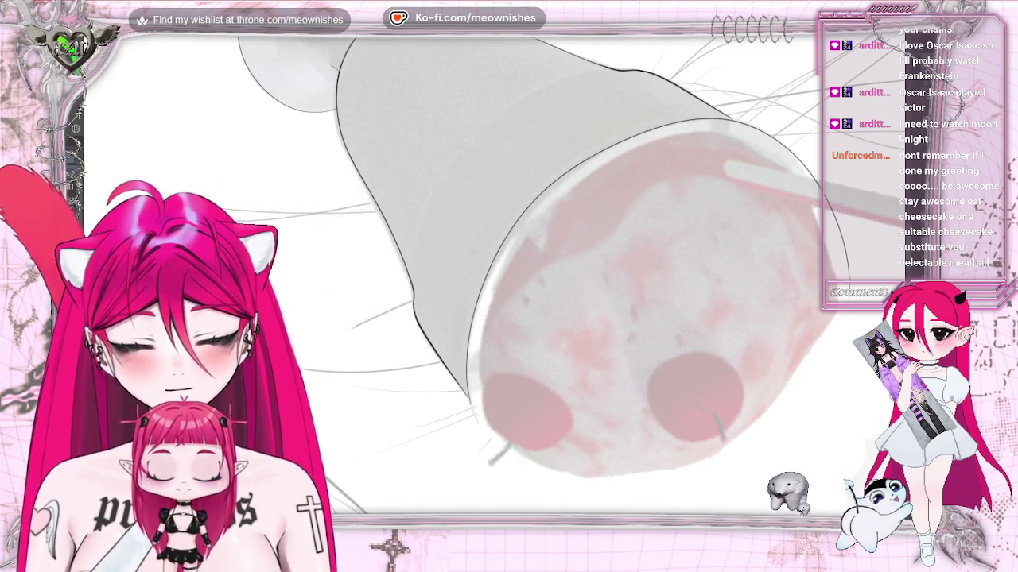
key("ctrl+0")
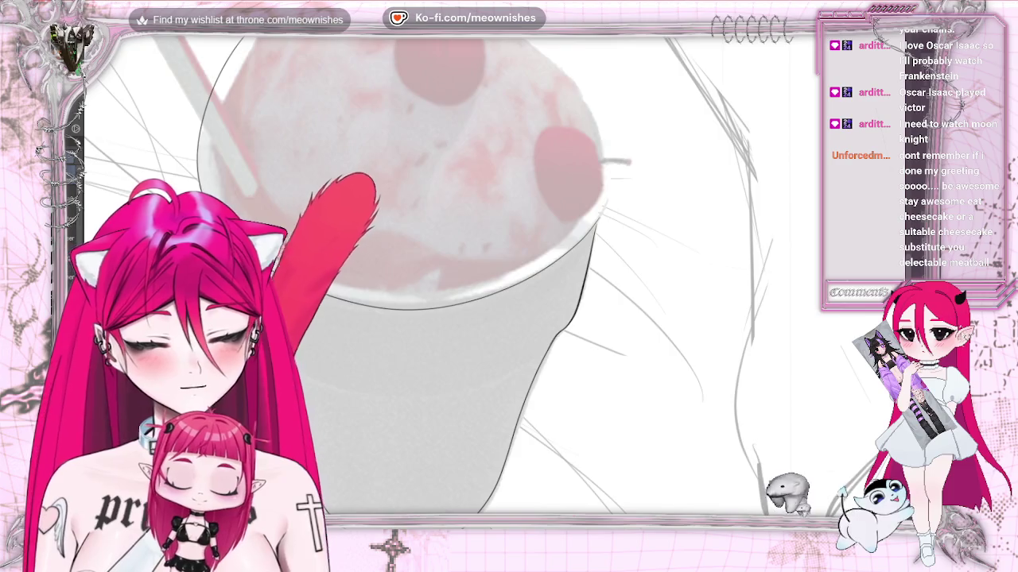
scroll(446, 279, "up", 3)
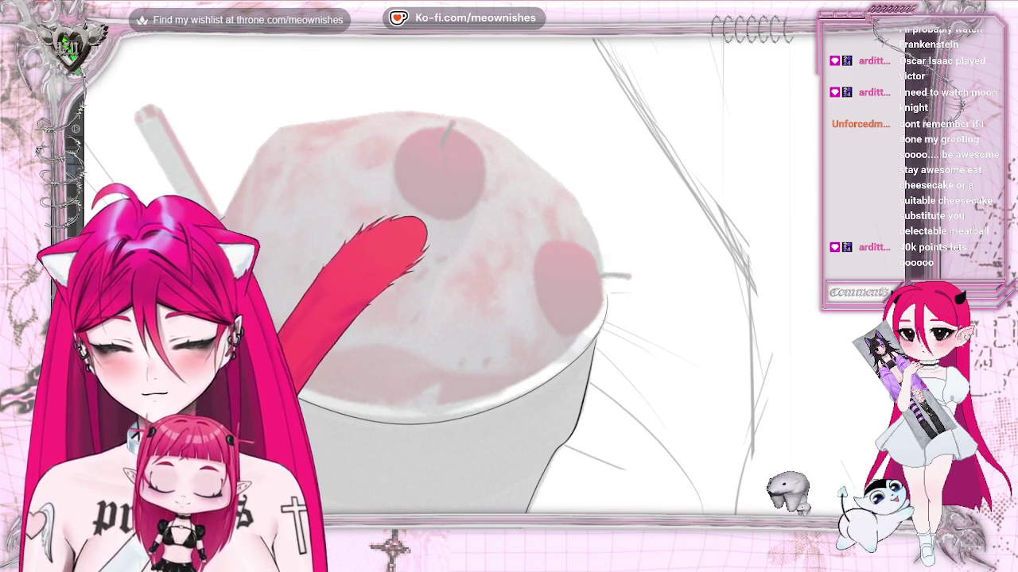
Step: Trace the line under the cream edge, the cream dome's right side, and the lower cup line
left_click_drag(306, 442, 434, 460)
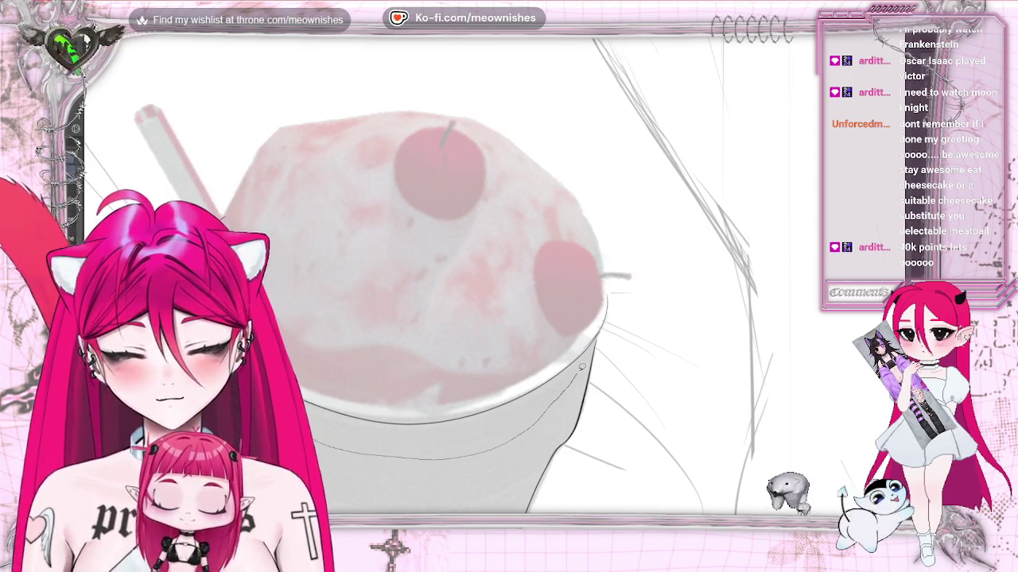
left_click_drag(601, 334, 486, 121)
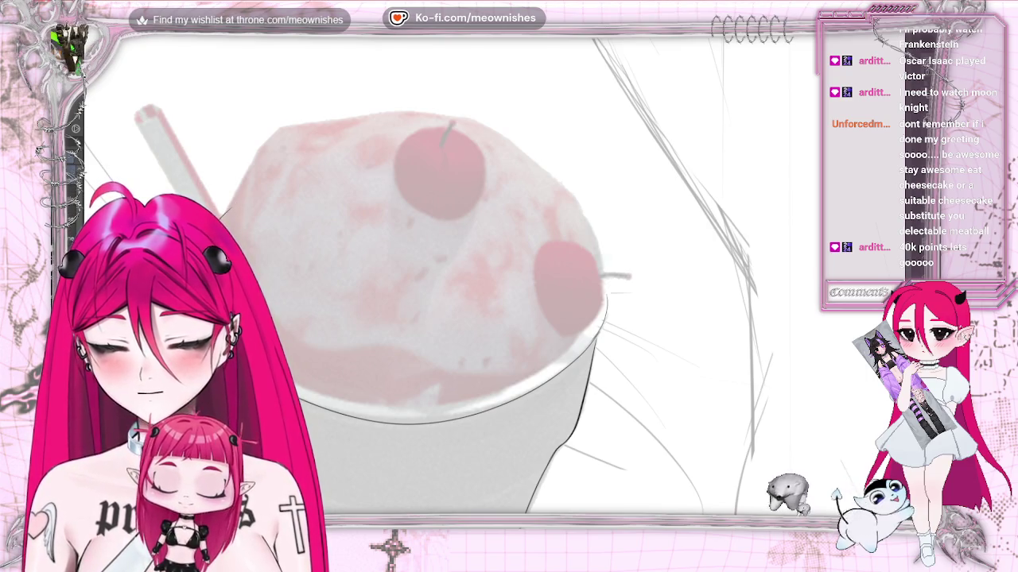
left_click_drag(396, 450, 518, 457)
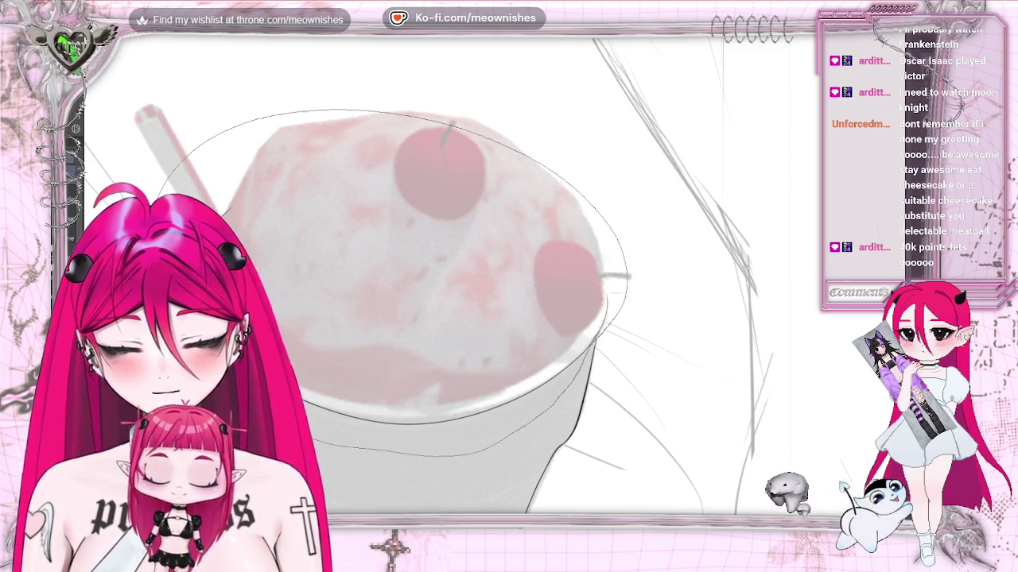
Step: Lasso the sundae top, copy and paste it via the Edit menu, and move the copy upward
left_click_drag(563, 173, 612, 270)
left_click(87, 24)
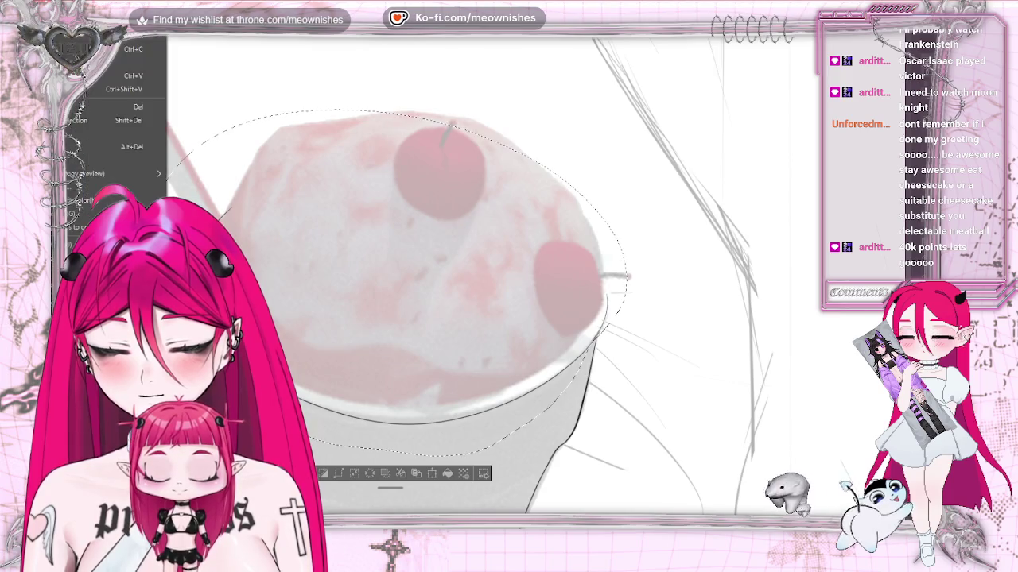
left_click(119, 75)
left_click_drag(407, 393, 491, 451)
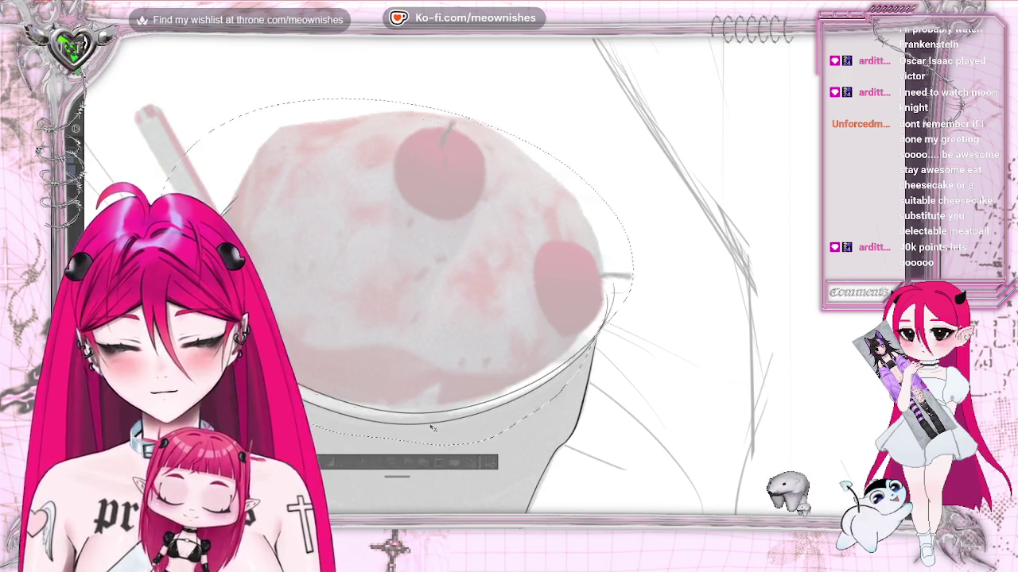
Step: Scale the pasted copy over the cream dome, nudge it with arrow keys, confirm, and deselect
left_click(439, 464)
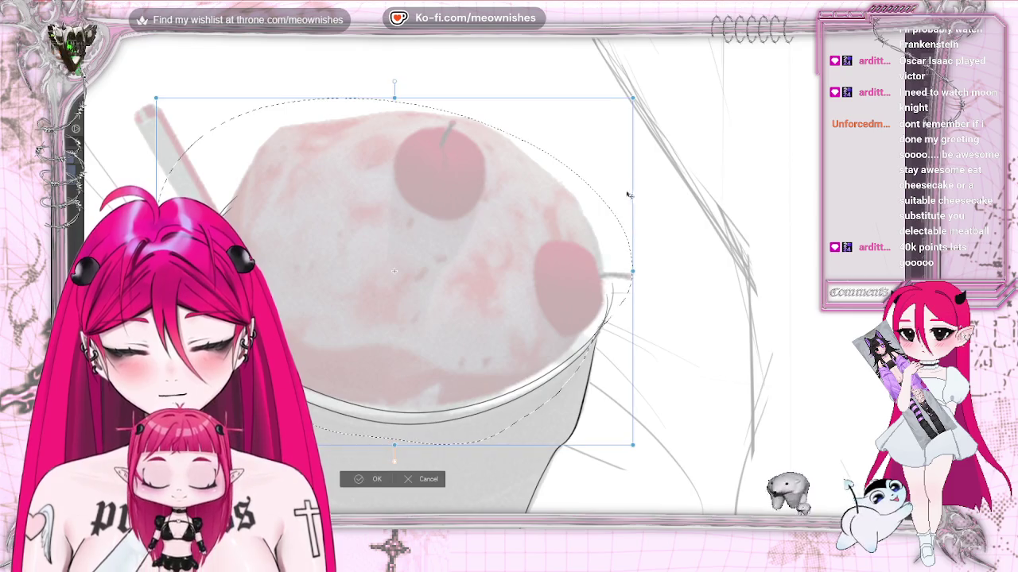
mouse_move(632, 95)
left_mouse_down()
mouse_move(562, 225)
mouse_move(620, 125)
left_mouse_up()
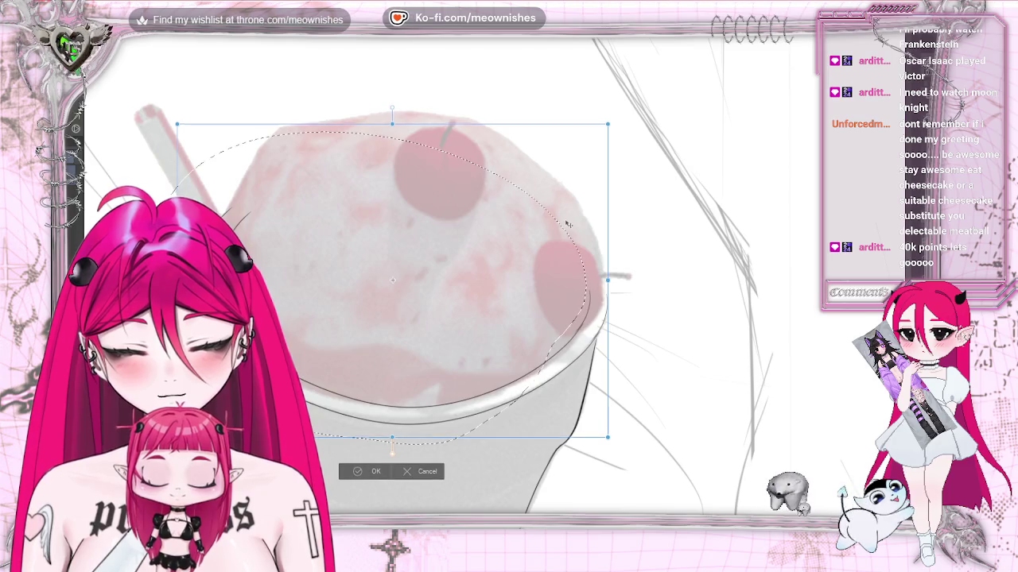
left_click_drag(619, 126, 622, 113)
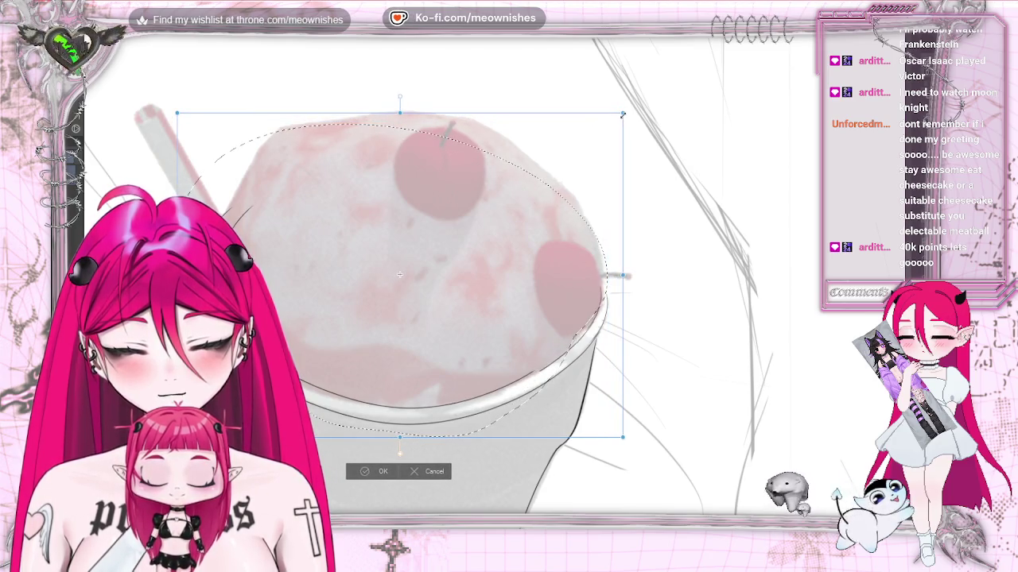
key("Left")
key("Left")
key("Left")
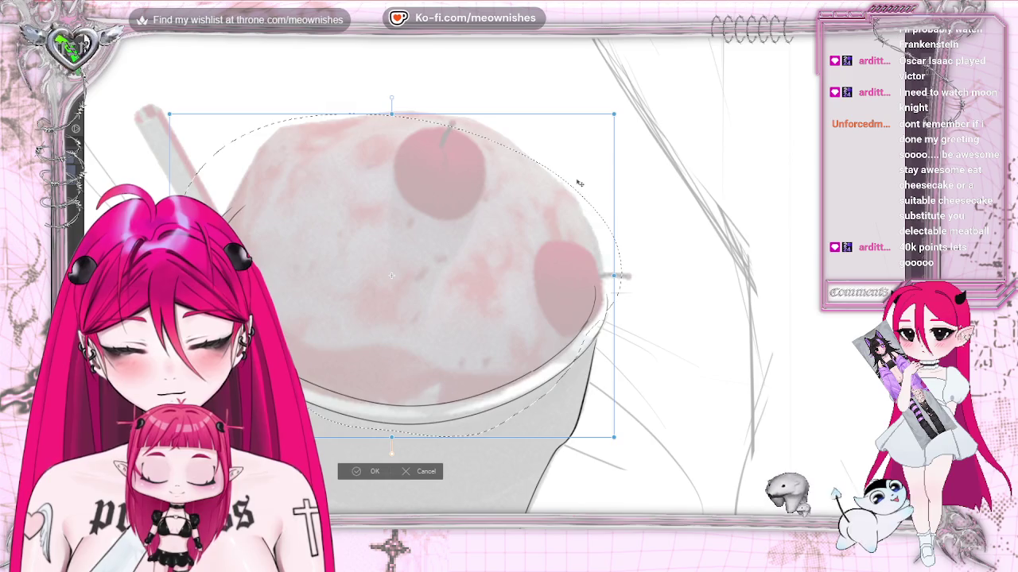
key("Down")
key("Down")
key("Right")
key("Right")
key("Right")
key("Down")
key("Down")
key("Left")
key("Left")
key("Up")
key("Up")
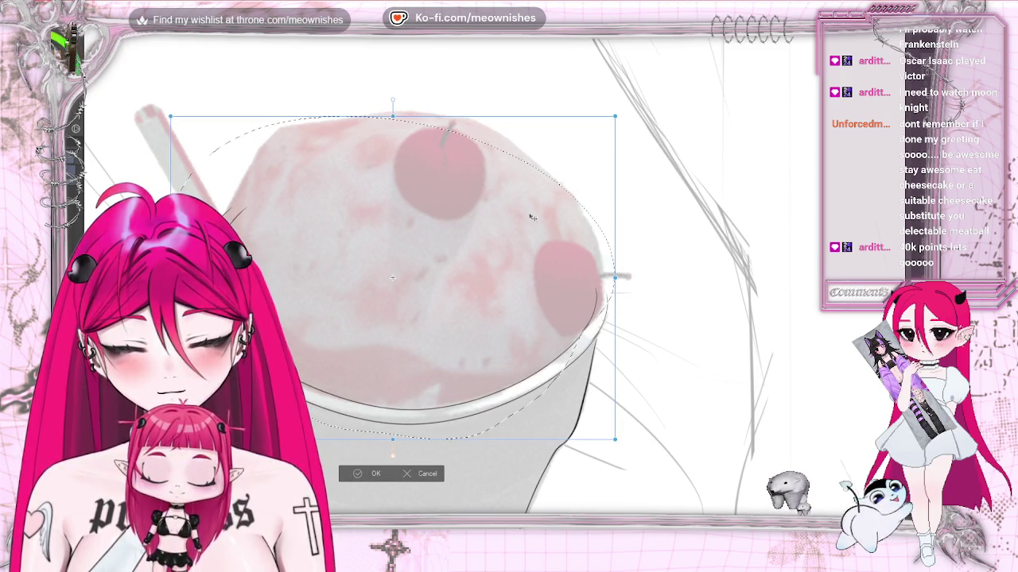
left_click(351, 475)
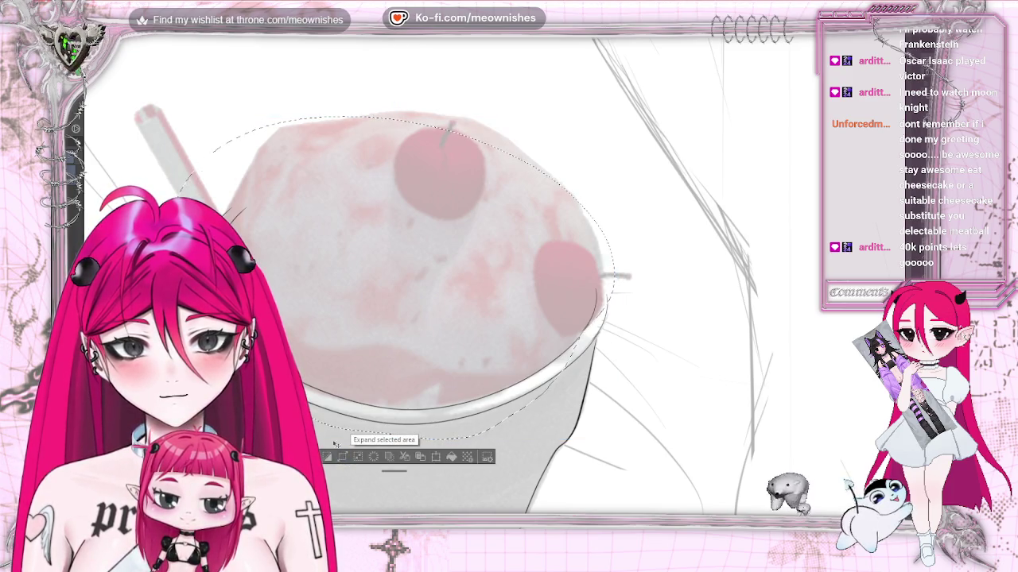
key("ctrl+d")
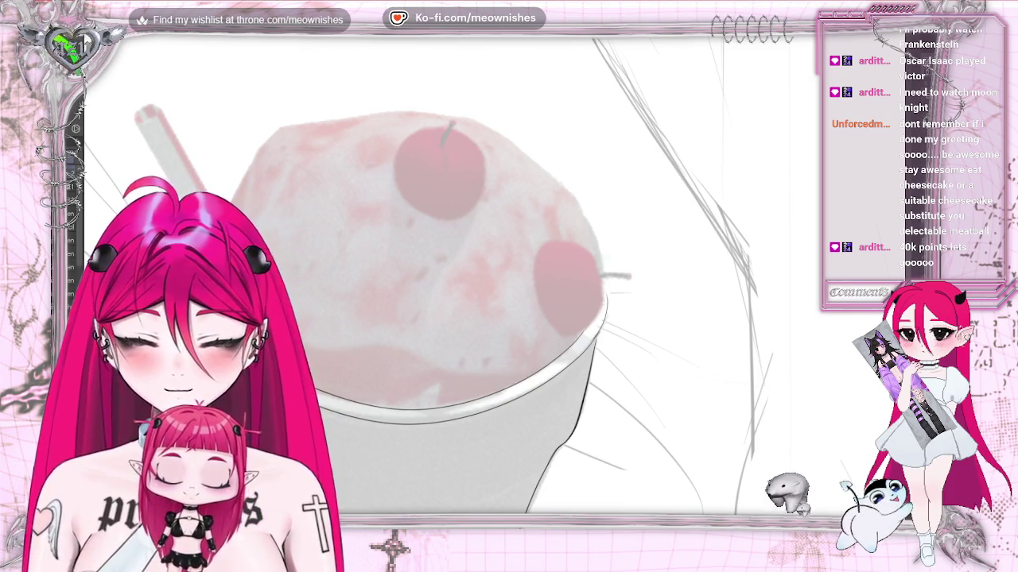
key("ctrl+0")
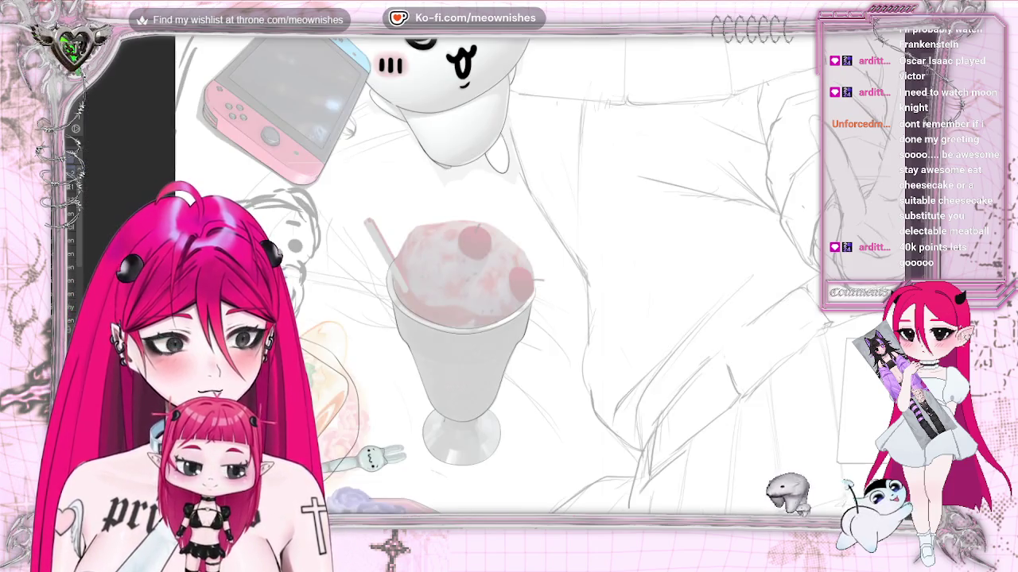
Step: Zoom in on the sundae glass's stem and foot and rotate the view for inking
key("ctrl+alt+0")
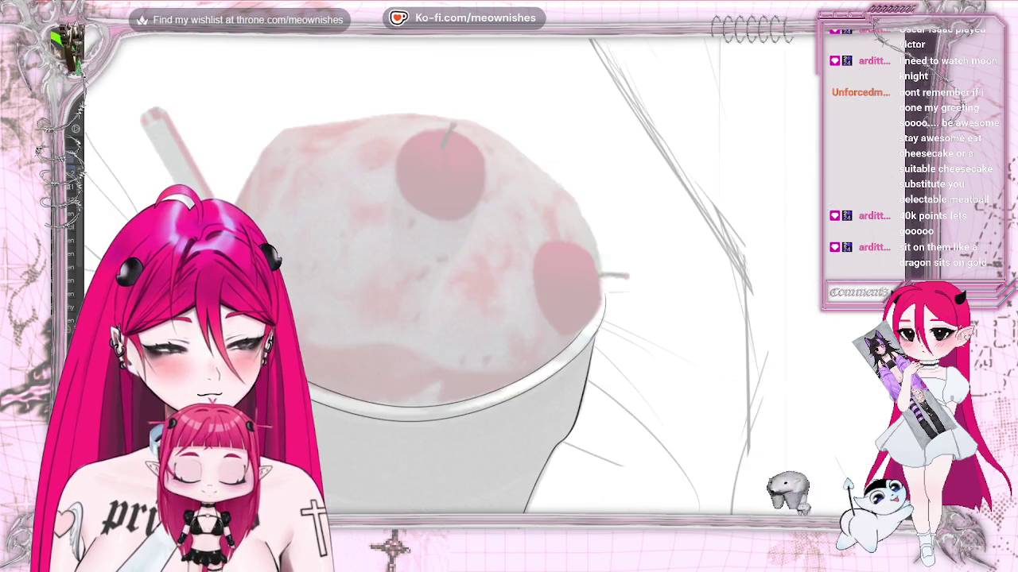
scroll(462, 278, "down", 5)
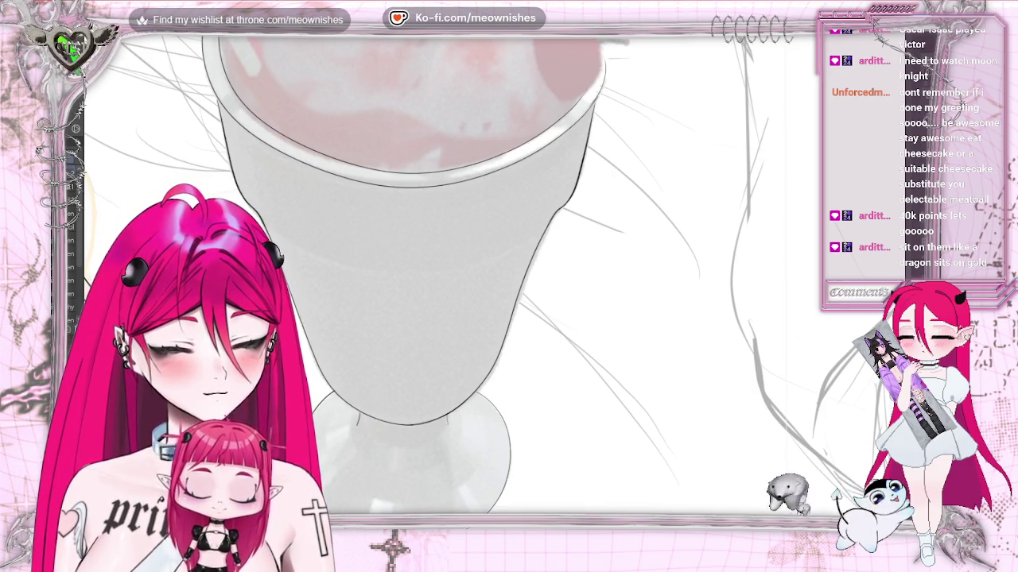
key("asciicircum")
key("asciicircum")
key("asciicircum")
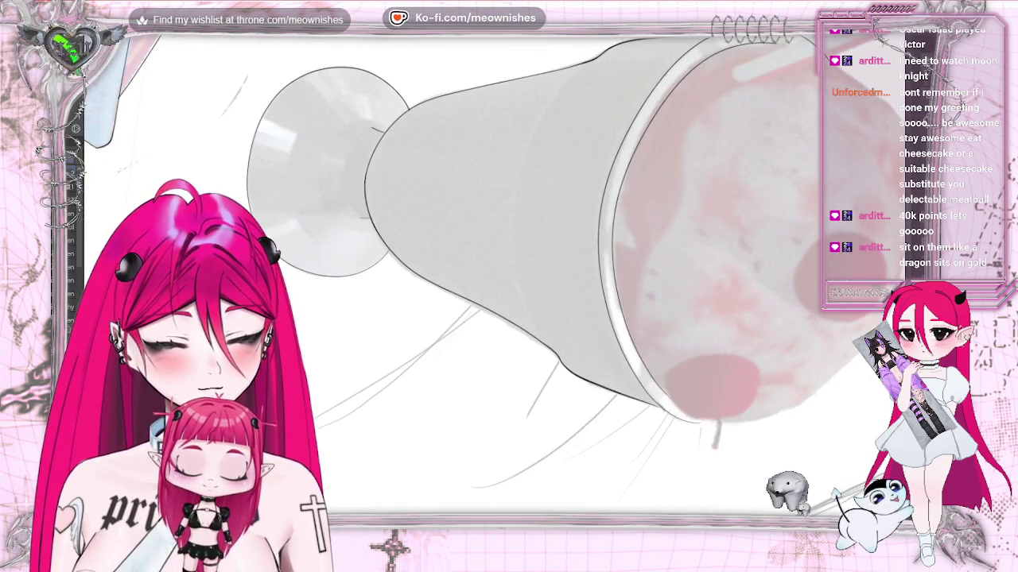
key("asciicircum")
key("asciicircum")
key("asciicircum")
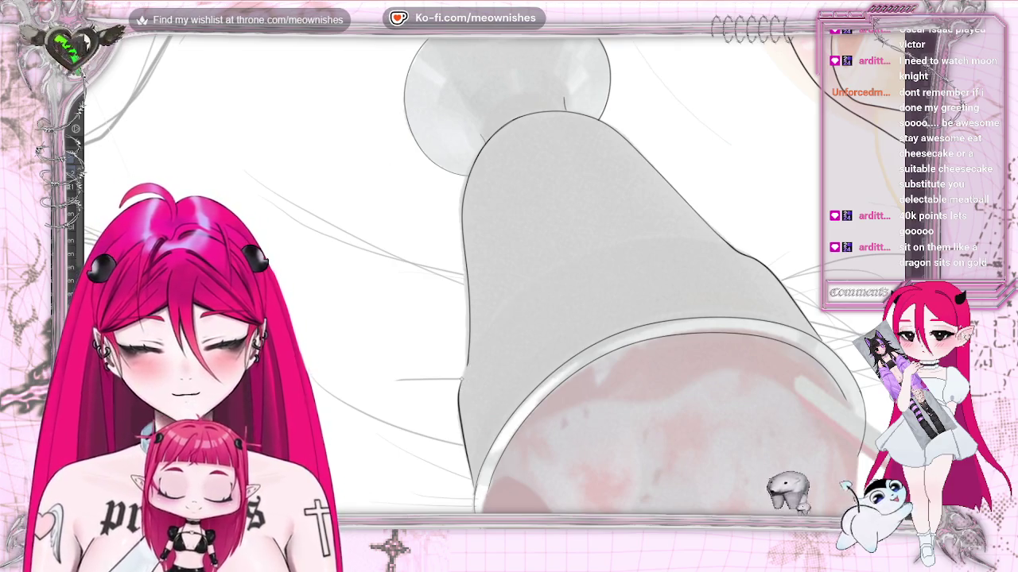
key("ctrl+0")
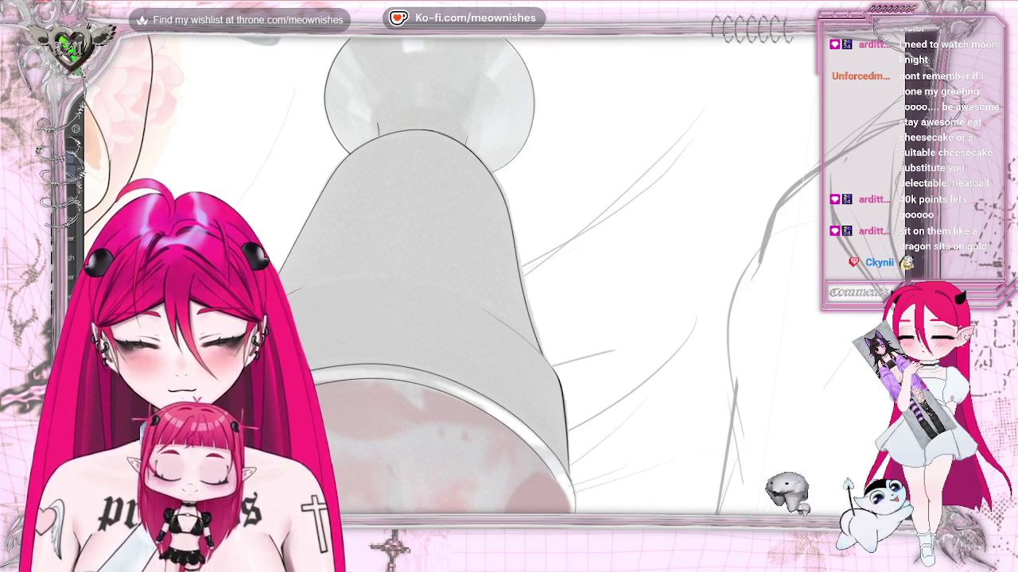
scroll(344, 276, "down", 2)
Step: Zoom in and out around the cake slice to check its traced outlines
scroll(344, 276, "down", 3)
scroll(497, 279, "down", 2)
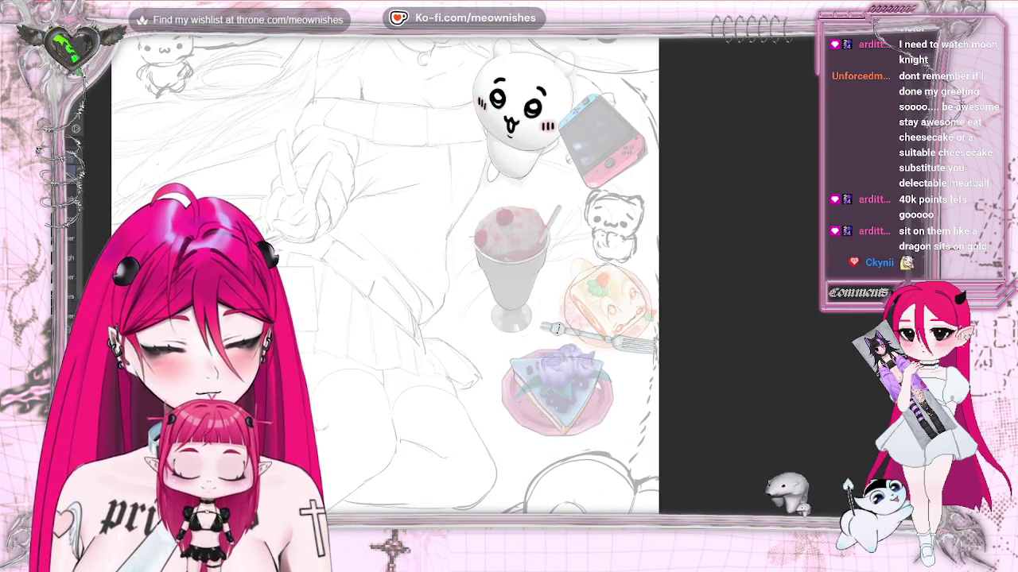
scroll(495, 275, "up", 3)
scroll(495, 275, "up", 2)
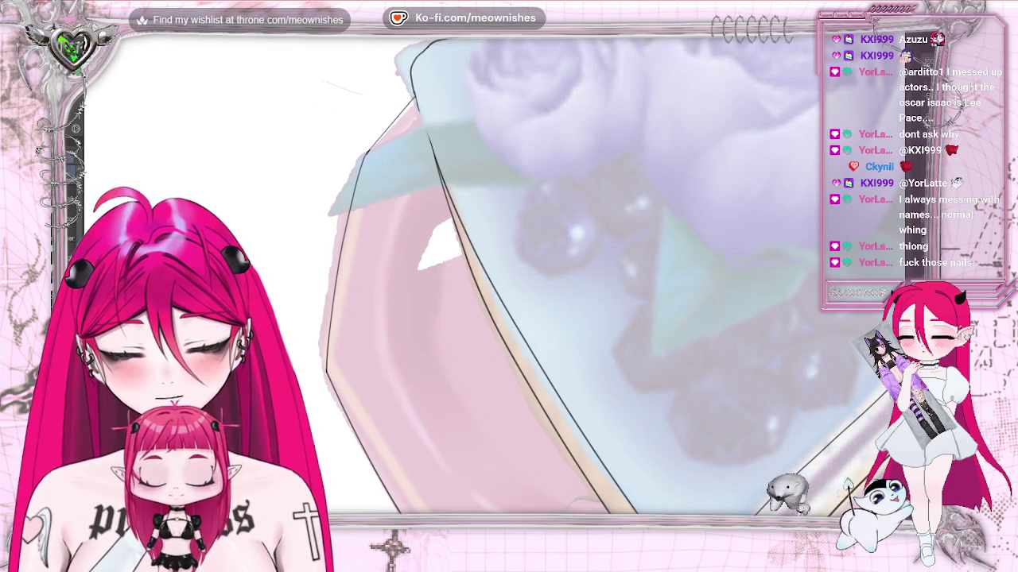
scroll(446, 278, "down", 5)
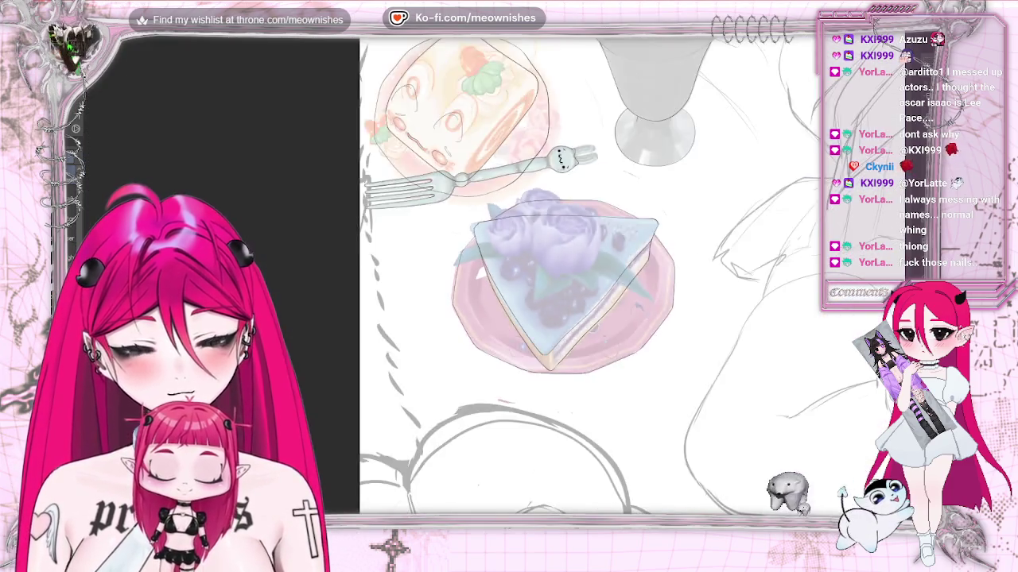
Step: Zoom out and pan toward the burger side to survey the whole illustration
scroll(445, 278, "down", 2)
scroll(446, 278, "up", 2)
scroll(446, 278, "up", 1)
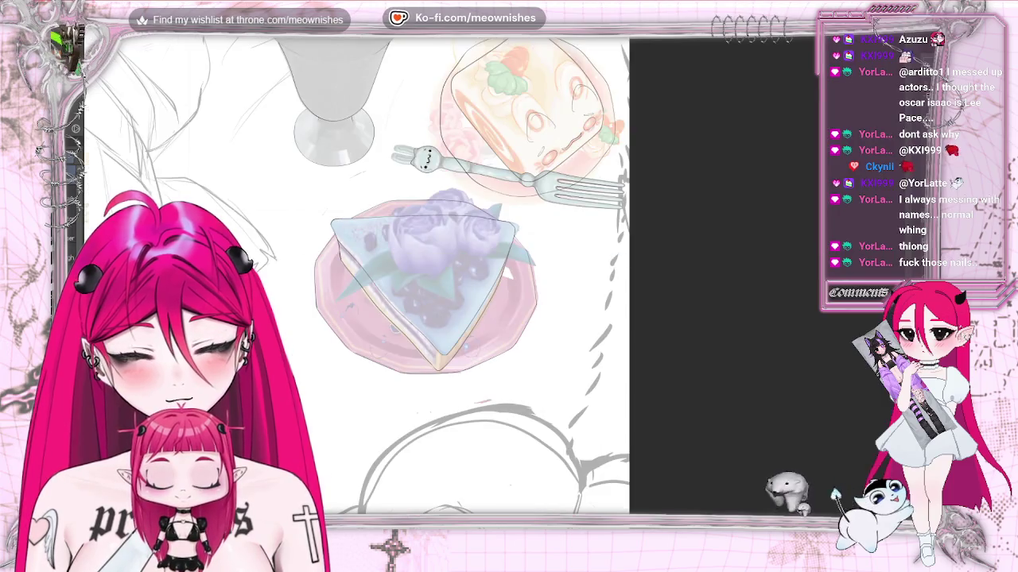
scroll(445, 278, "down", 5)
scroll(496, 274, "up", 3)
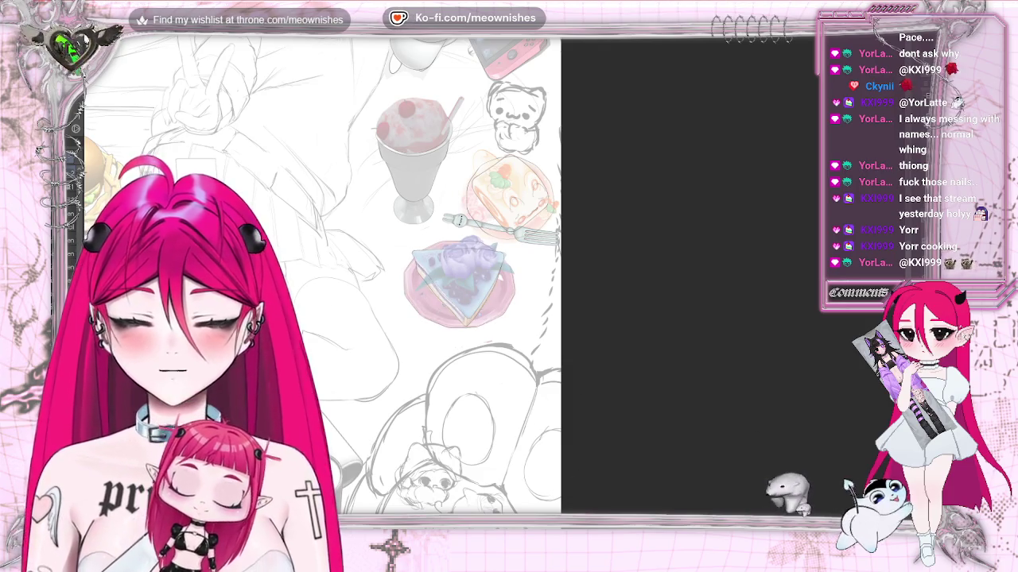
left_click_drag(354, 278, 419, 279)
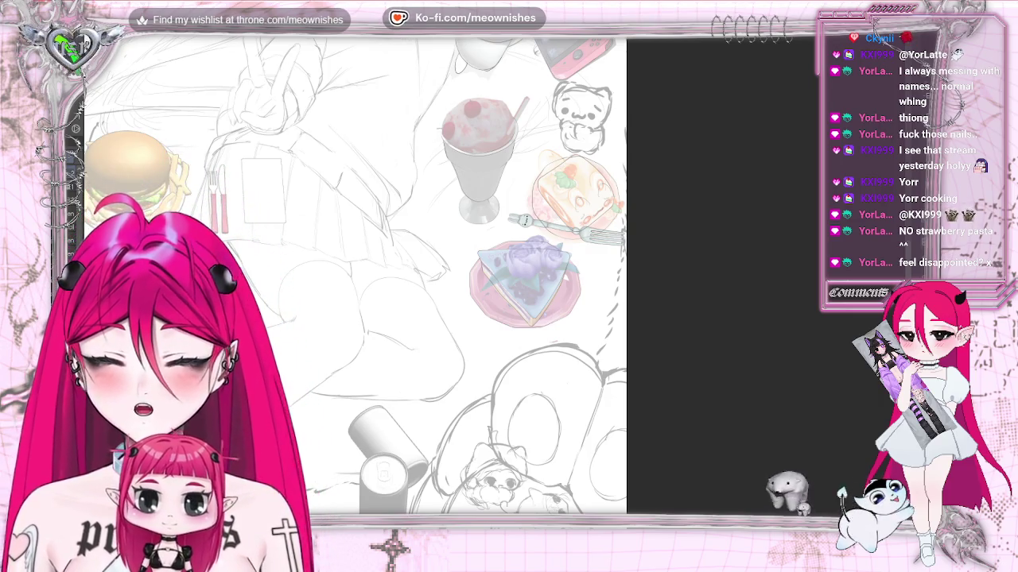
scroll(469, 276, "up", 3)
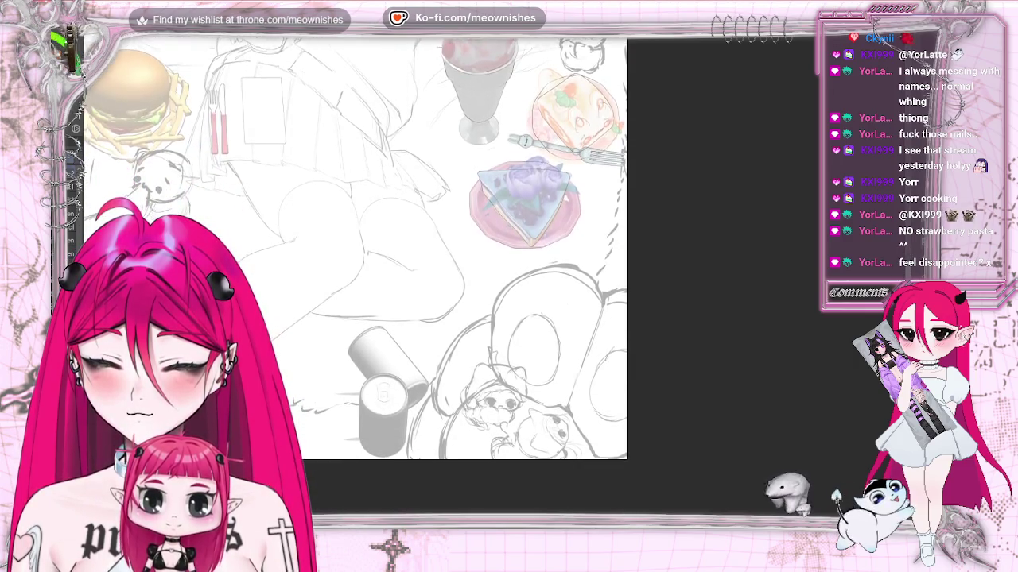
Step: Pan down and left to the soda can sketch, zoom in, and rotate the view clockwise
scroll(355, 262, "down", 1)
scroll(469, 247, "left", 3)
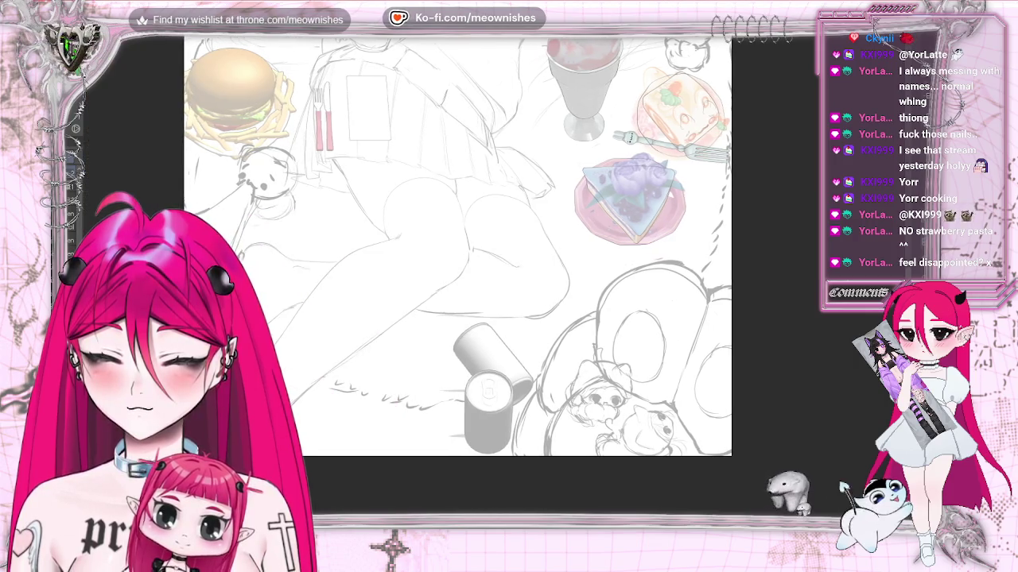
scroll(458, 246, "down", 3)
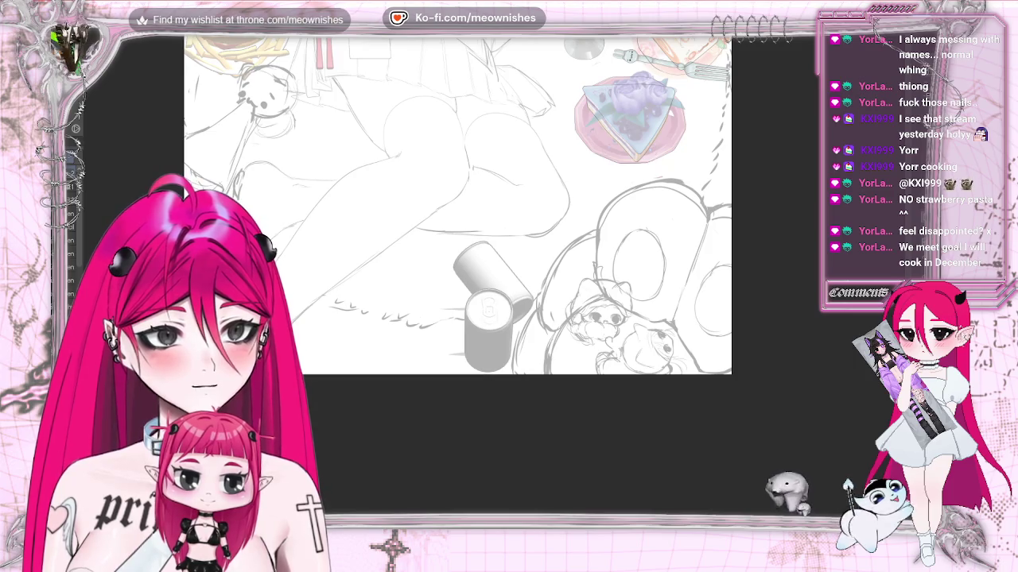
scroll(457, 205, "down", 1)
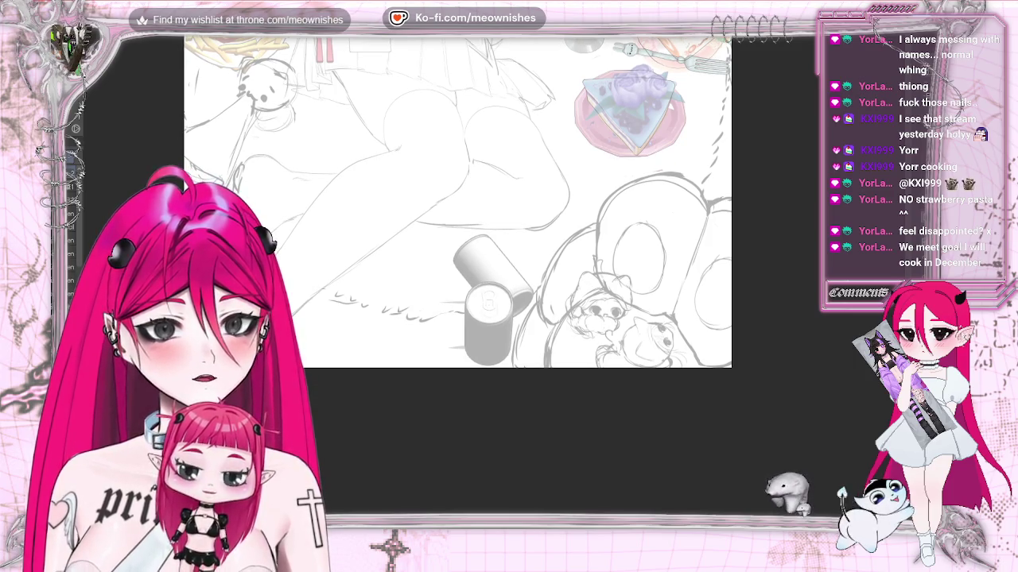
scroll(457, 205, "down", 1)
scroll(493, 263, "up", 2)
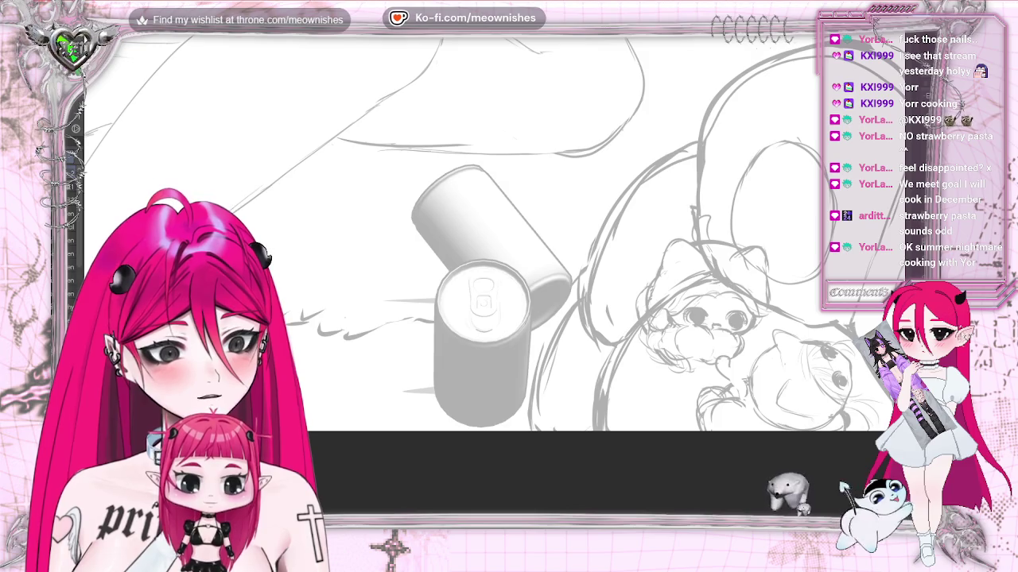
key("6")
key("6")
key("6")
key("6")
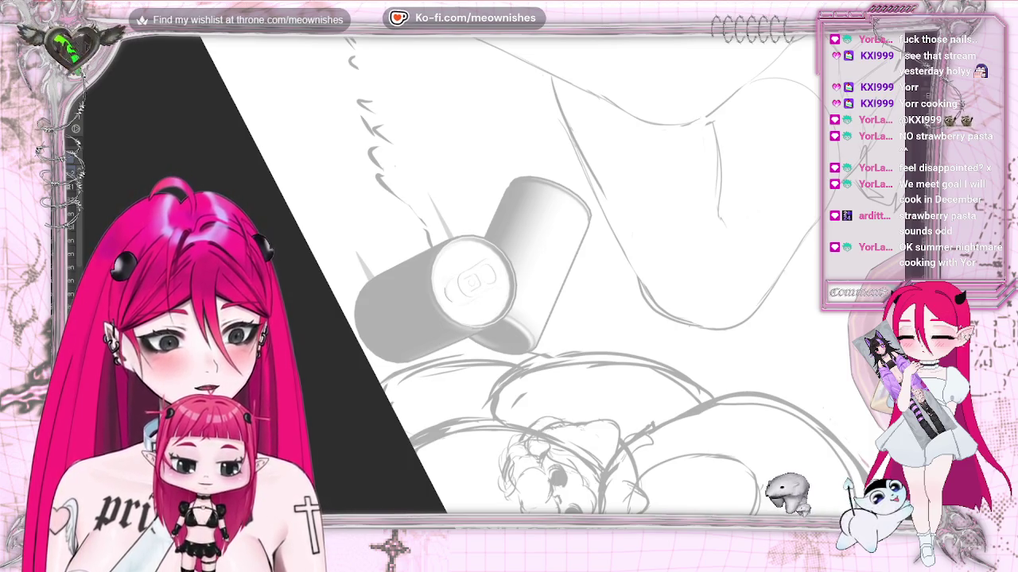
Step: Zoom in closer on the top of the soda can
key("ctrl+plus")
key("ctrl+plus")
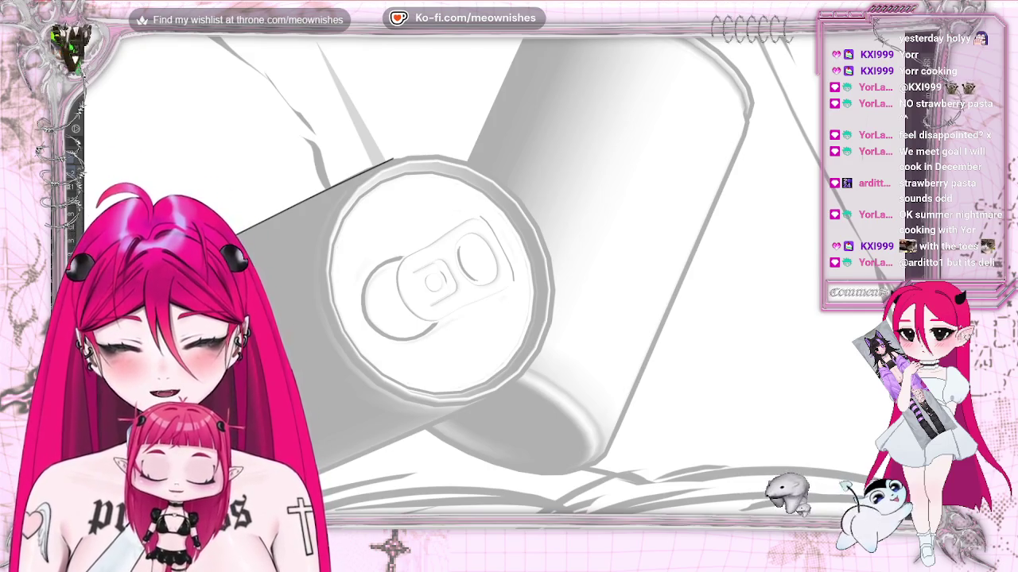
scroll(477, 278, "down", 3)
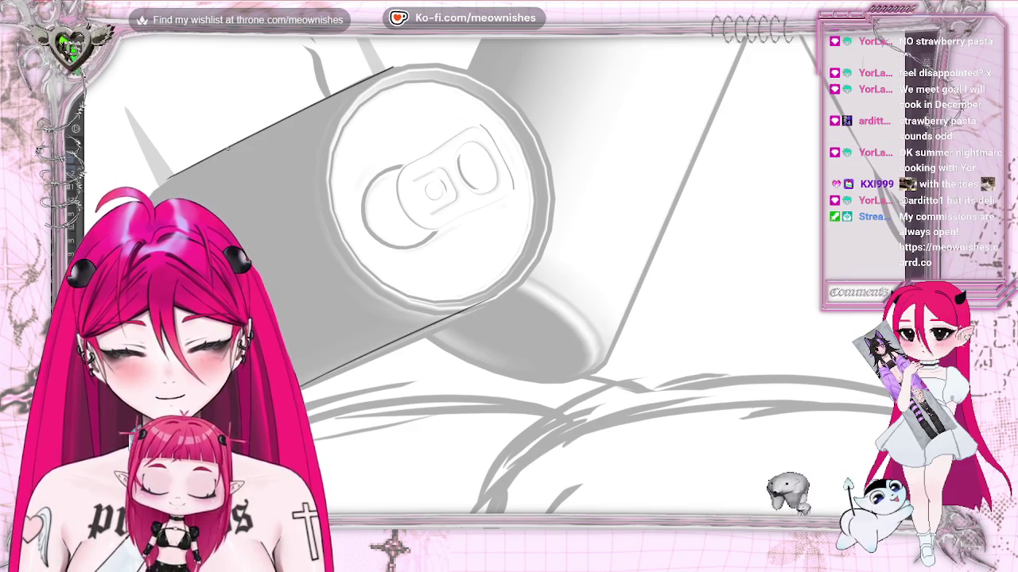
Step: Try several straight lines along the can's lower edge, undoing each attempt
left_click_drag(302, 388, 500, 299)
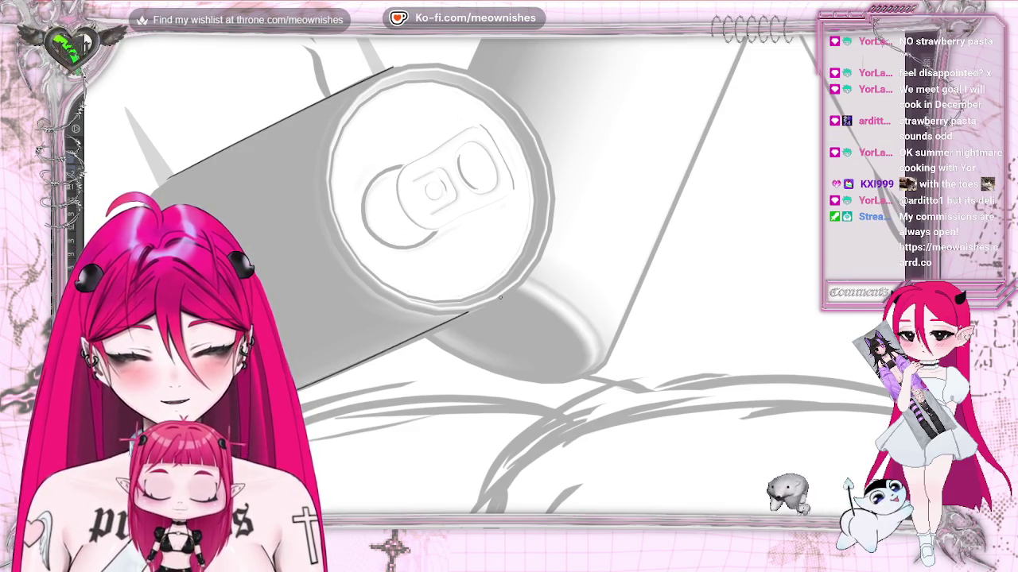
key("ctrl+z")
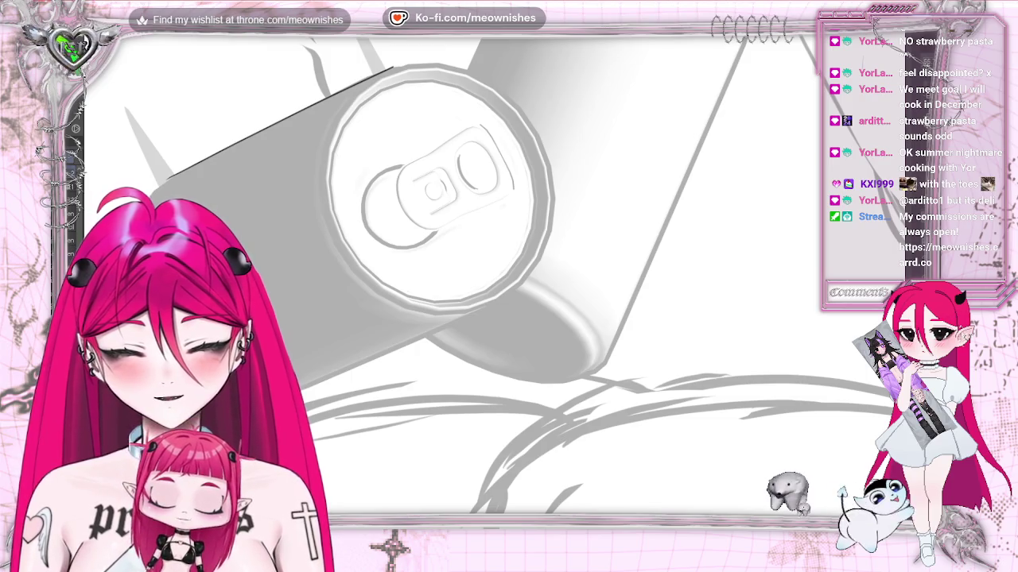
left_click_drag(302, 388, 494, 294)
key("ctrl+z")
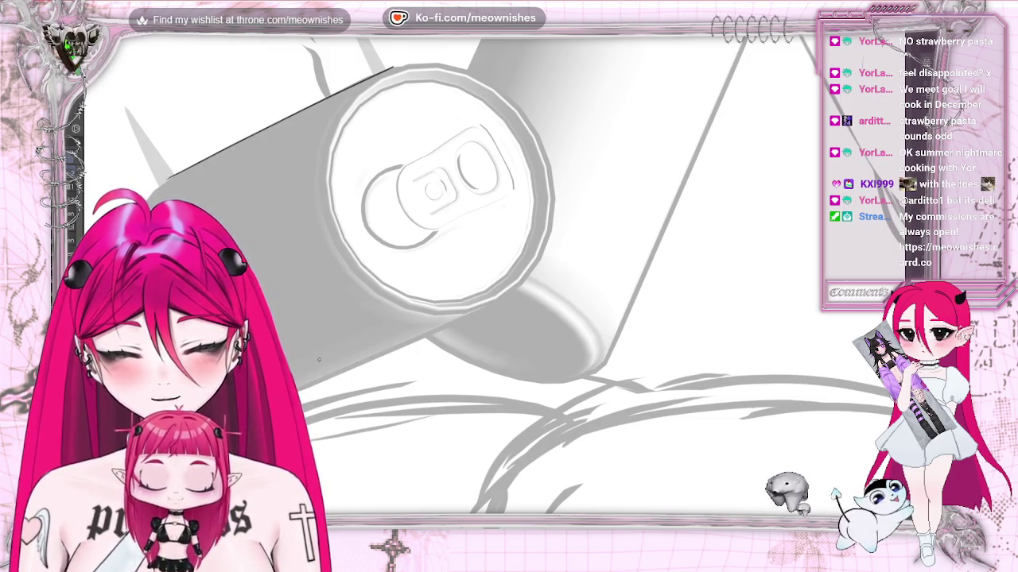
left_click_drag(302, 388, 502, 294)
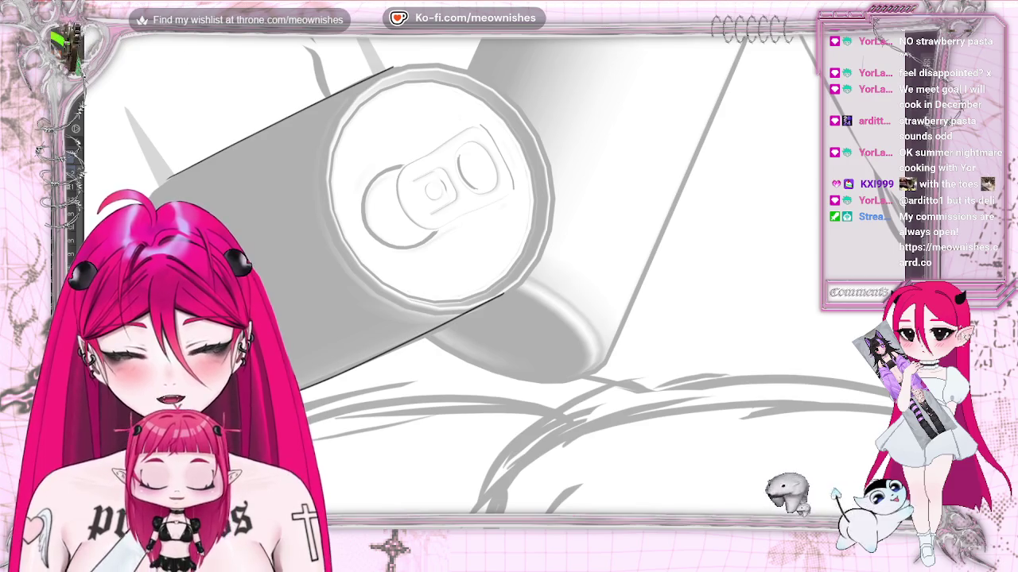
key("ctrl+z")
left_click_drag(305, 383, 504, 295)
key("ctrl+z")
left_click_drag(302, 388, 489, 300)
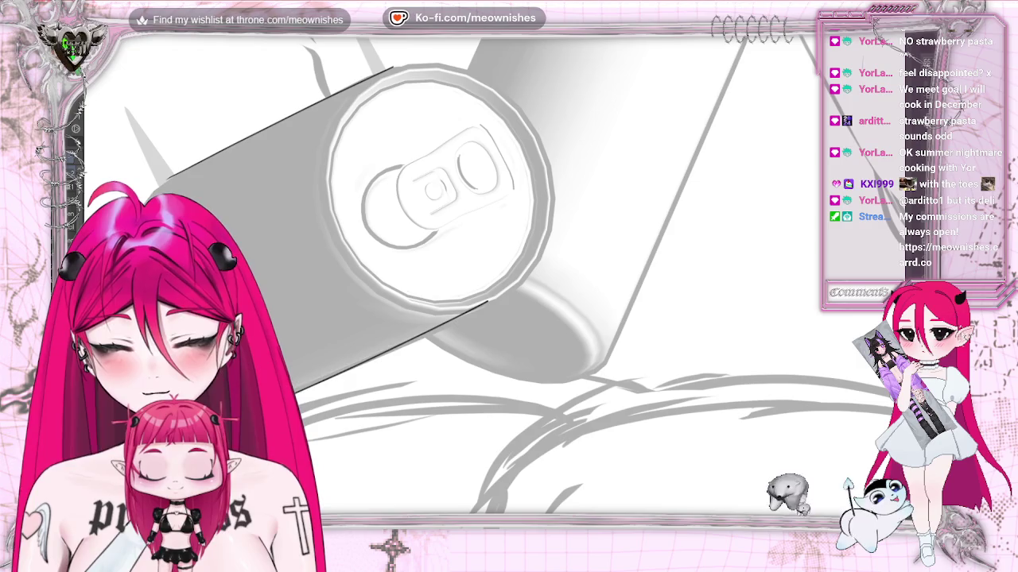
key("ctrl+z")
left_click_drag(302, 388, 506, 297)
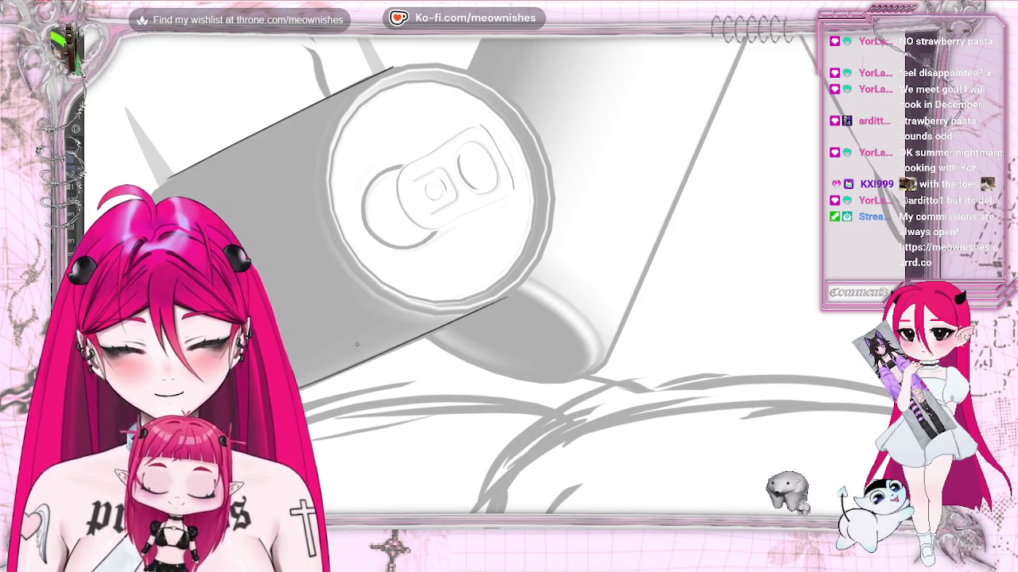
key("ctrl+z")
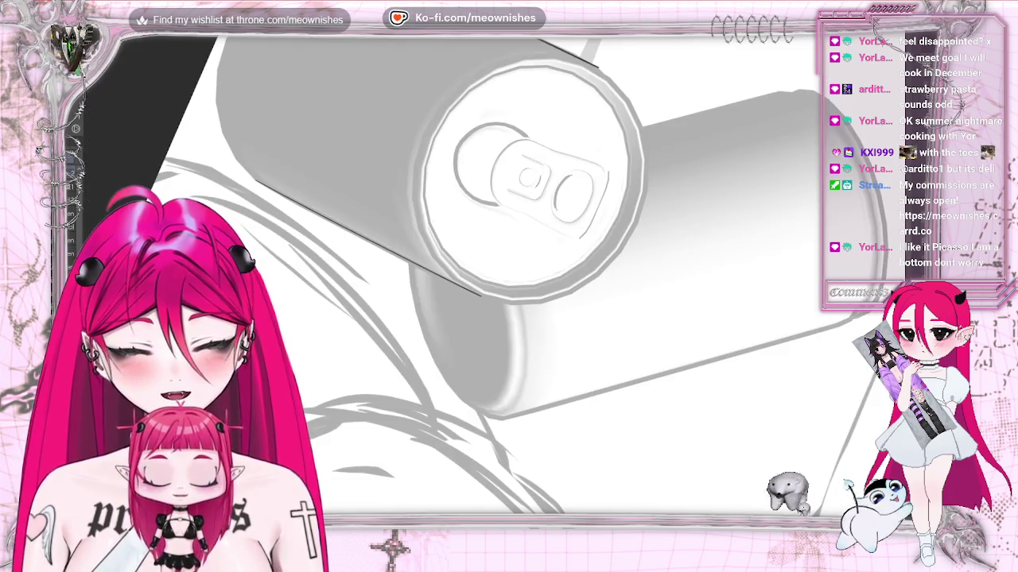
Step: Zoom in on the lid and ink its lower inner rim, then rotate the view upright
scroll(509, 279, "up", 3)
scroll(509, 278, "up", 2)
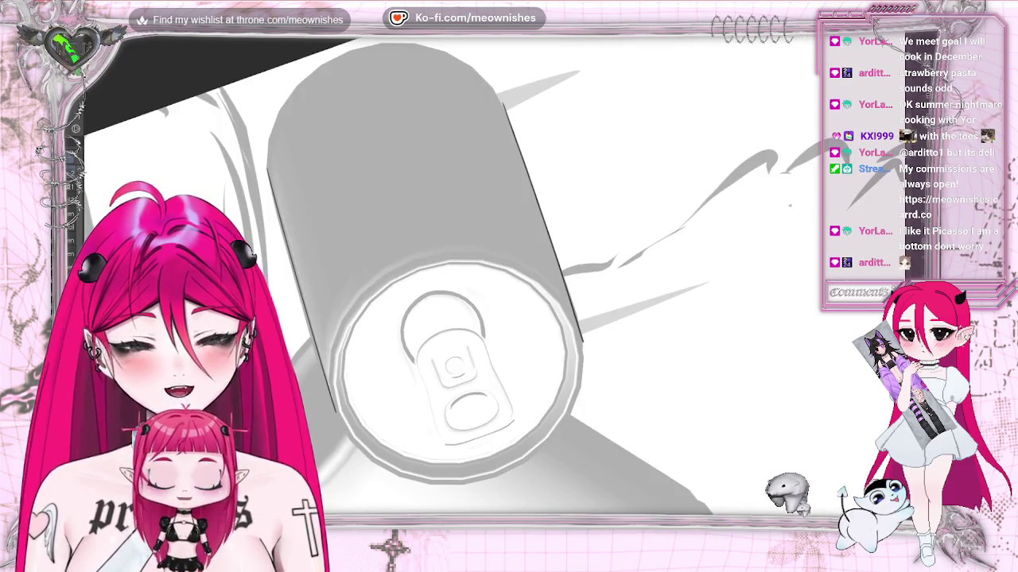
scroll(354, 173, "up", 2)
scroll(354, 174, "up", 1)
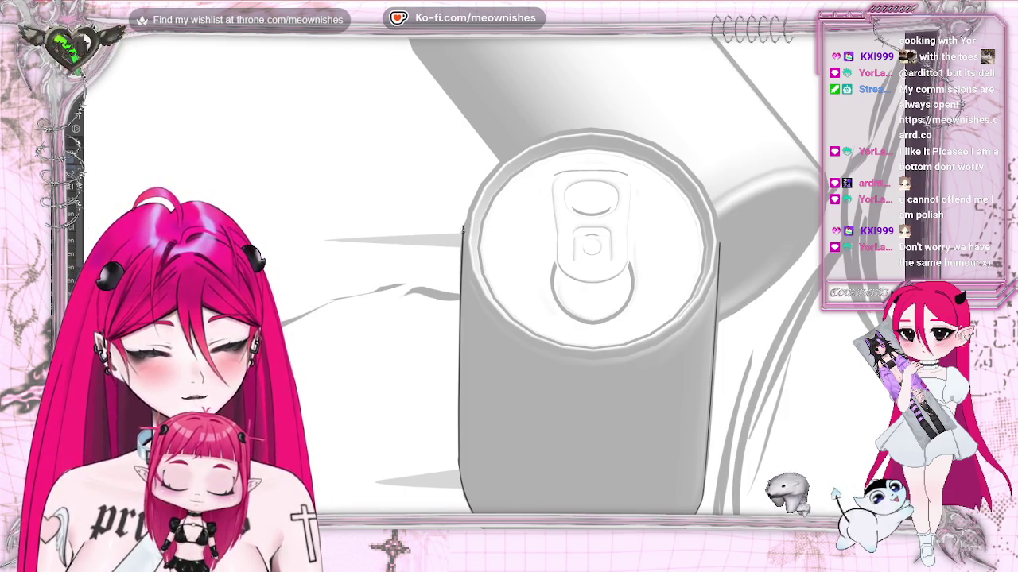
left_click_drag(508, 156, 566, 129)
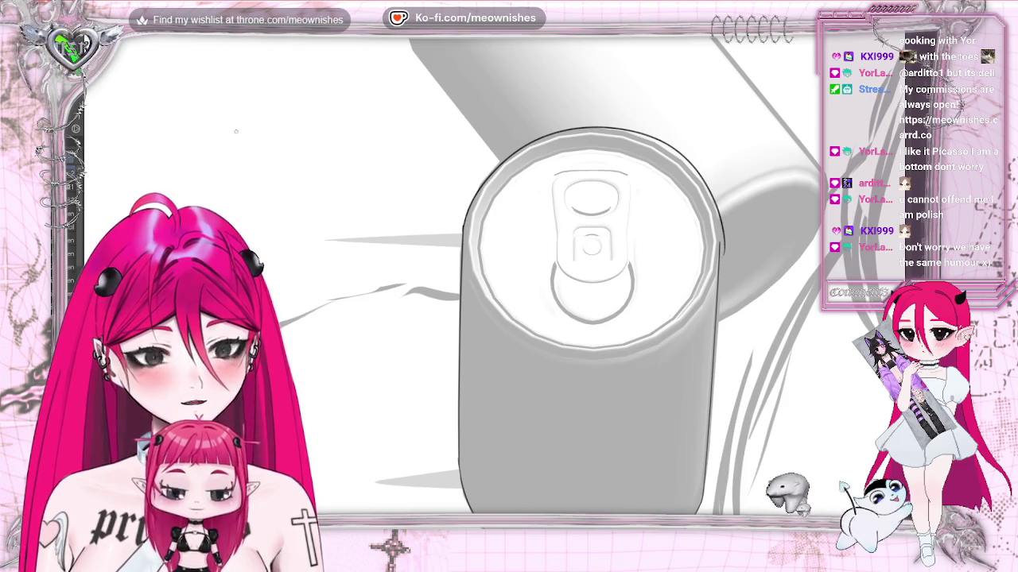
key("ctrl+z")
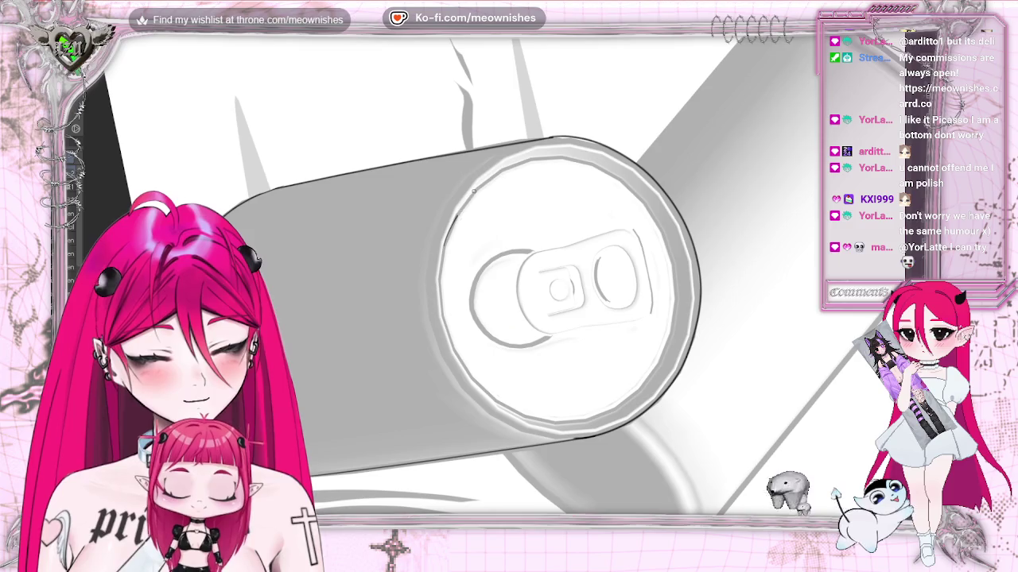
left_click_drag(651, 384, 488, 402)
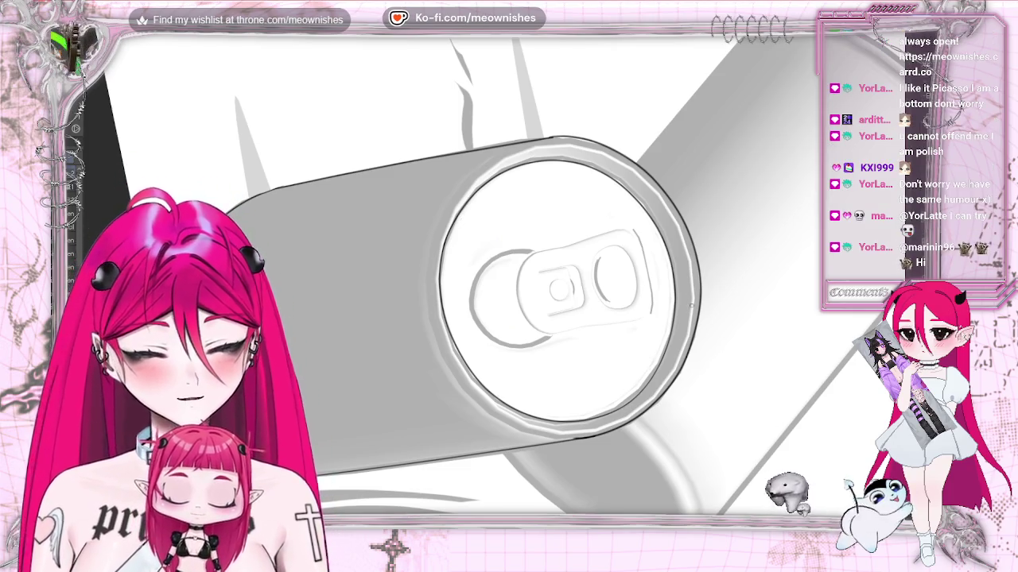
key("5")
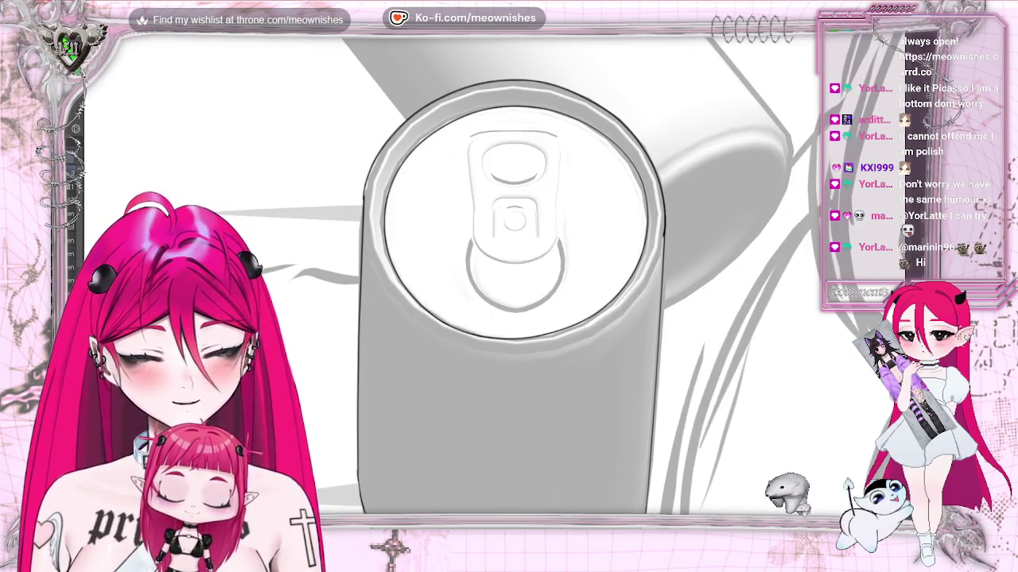
Step: Lasso-select the can's side and lid rim lines and copy them
mouse_move(376, 189)
left_mouse_down()
mouse_move(431, 386)
mouse_move(636, 293)
left_mouse_up()
mouse_move(656, 215)
left_mouse_down()
mouse_move(612, 119)
mouse_move(414, 125)
left_mouse_up()
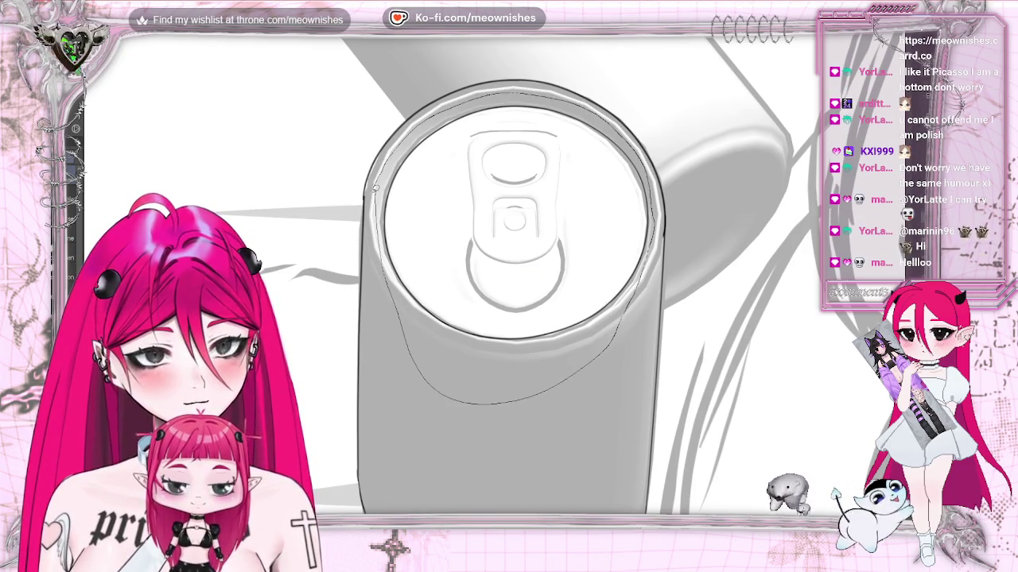
left_click_drag(374, 188, 375, 190)
left_click(71, 36)
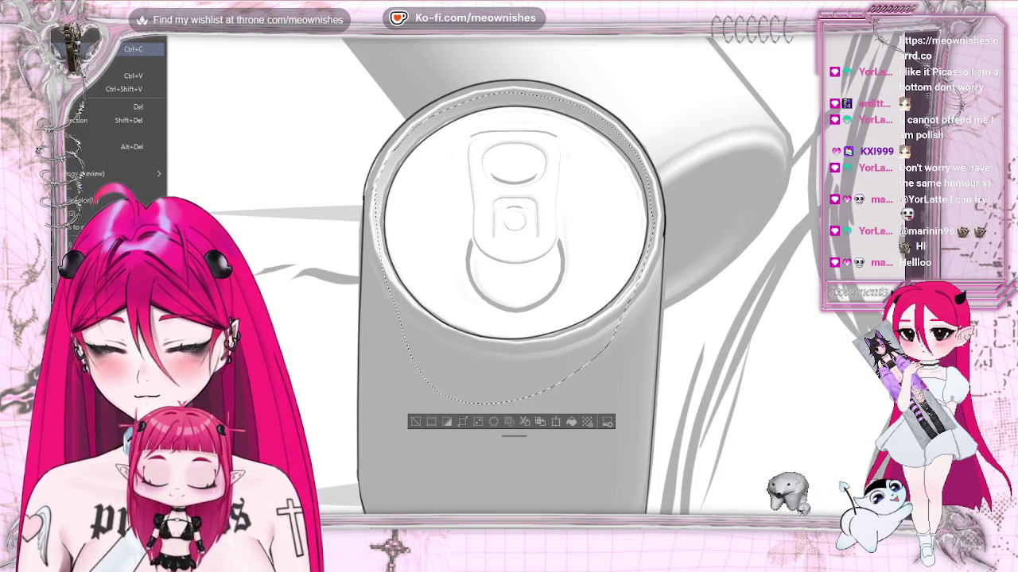
left_click(127, 75)
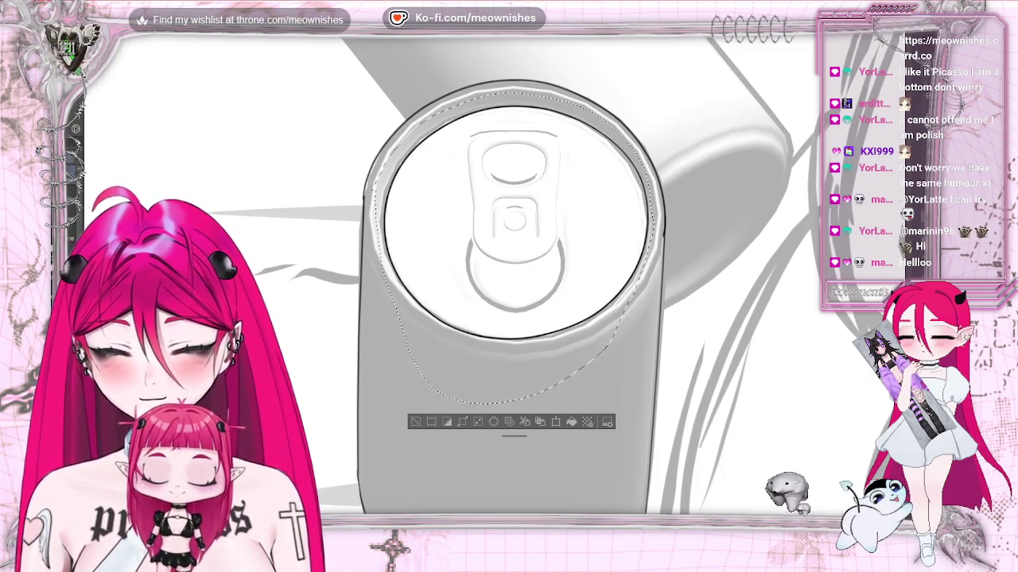
Step: Paste the rim copy, scale it up slightly and nudge it into place, then deselect
key("ctrl+t")
left_click_drag(653, 93, 664, 82)
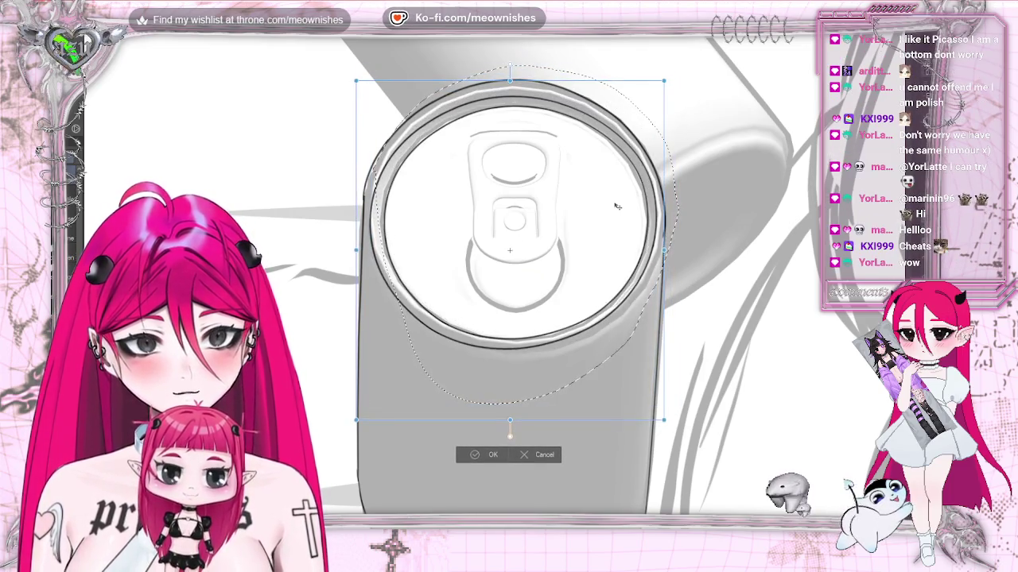
left_click_drag(616, 208, 606, 220)
left_click_drag(664, 82, 662, 82)
left_click_drag(625, 163, 627, 162)
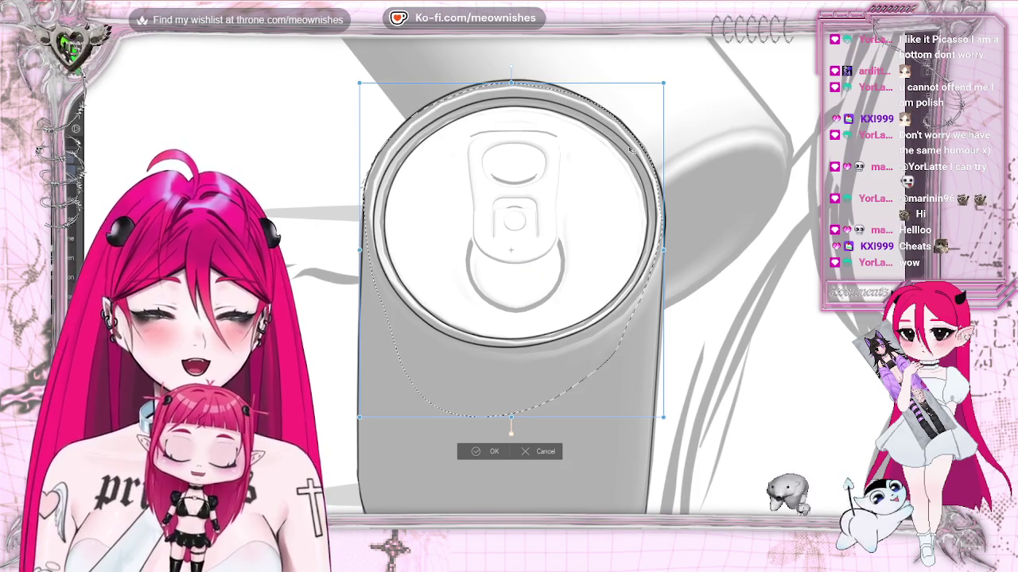
left_click_drag(662, 81, 665, 78)
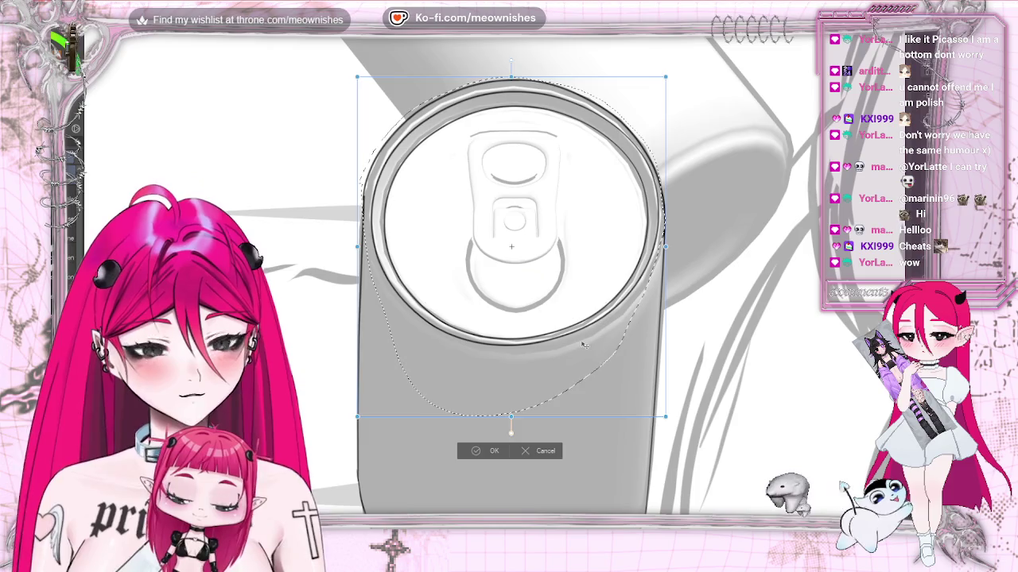
left_click_drag(582, 343, 585, 343)
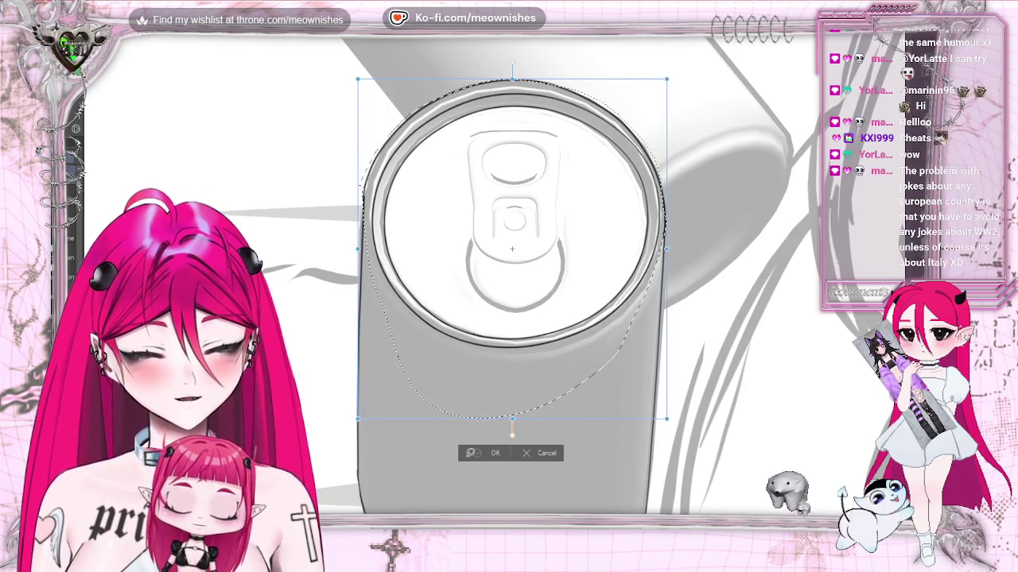
left_click(471, 455)
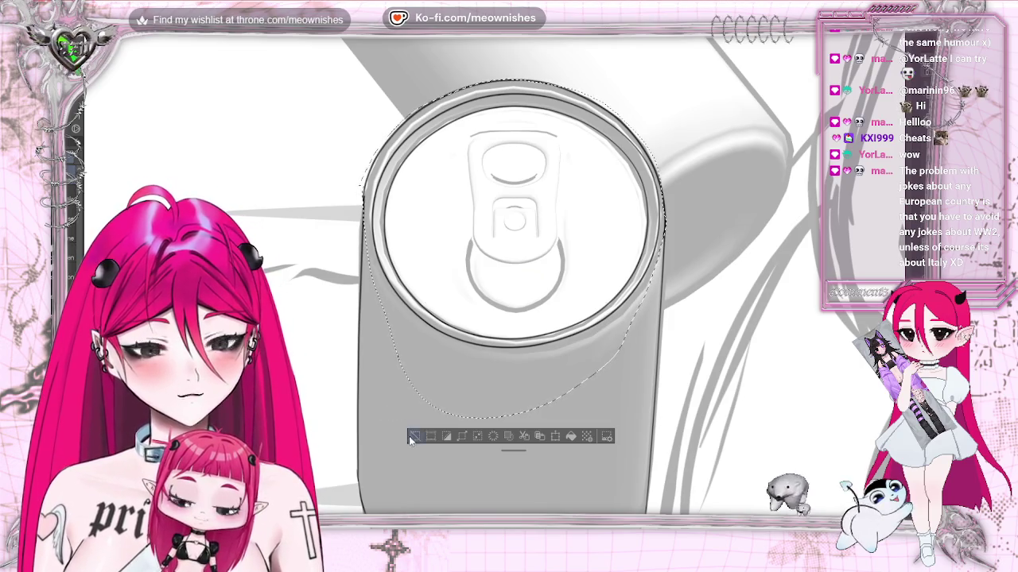
left_click(413, 437)
Step: Zoom out briefly, then zoom back in on the can's top and pull tab
scroll(509, 270, "down", 5)
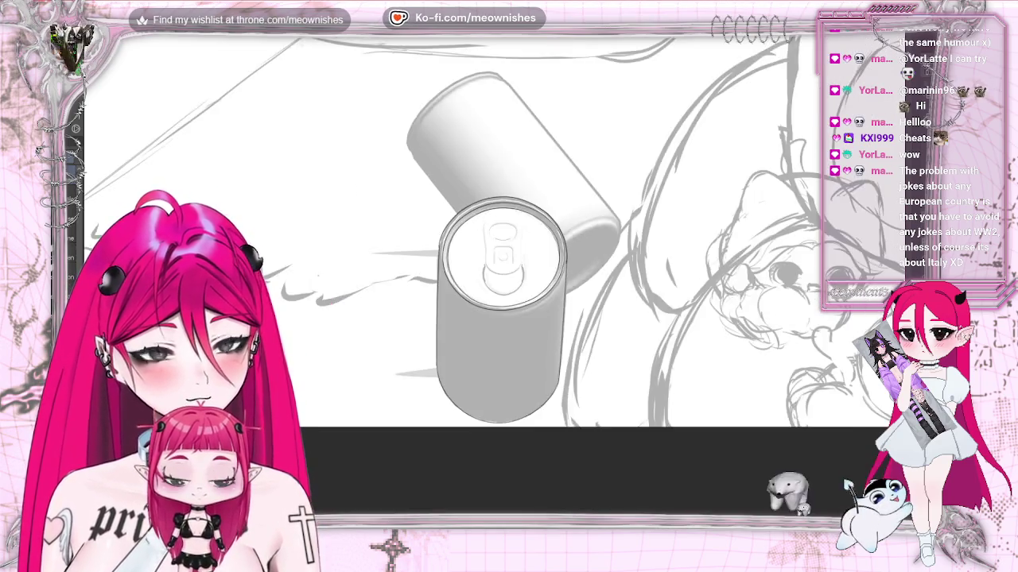
scroll(508, 271, "up", 5)
scroll(509, 271, "up", 3)
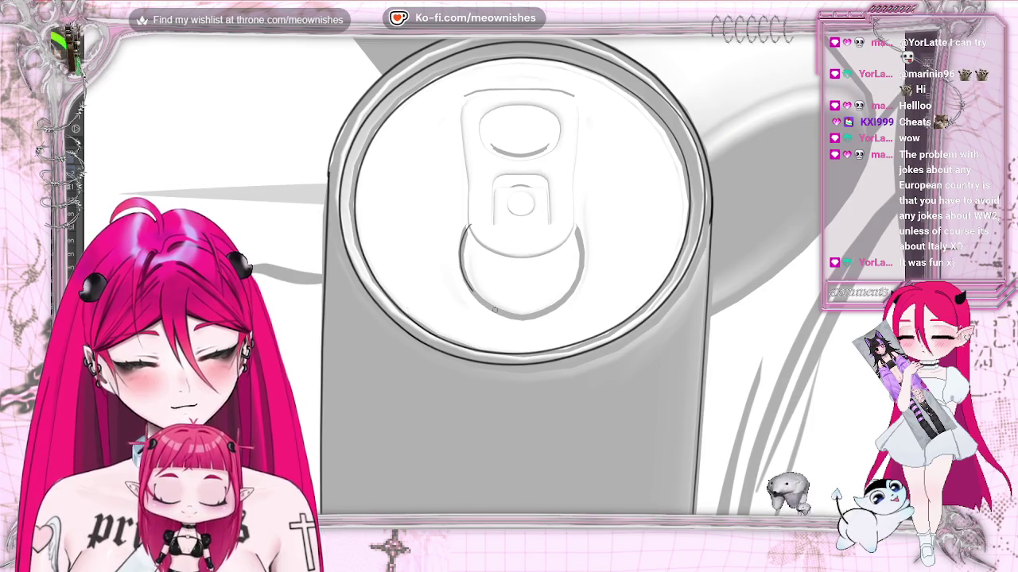
Step: Ink the left, bottom and right edges of the pull-tab ring, redoing a heavy stroke
left_click_drag(587, 274, 573, 216)
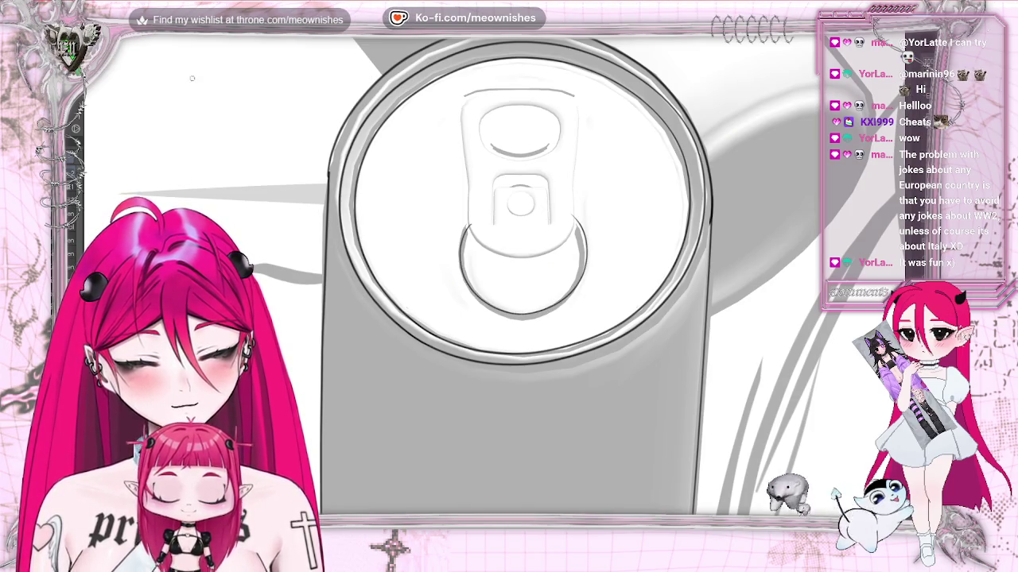
key("ctrl+z")
left_click_drag(465, 229, 469, 292)
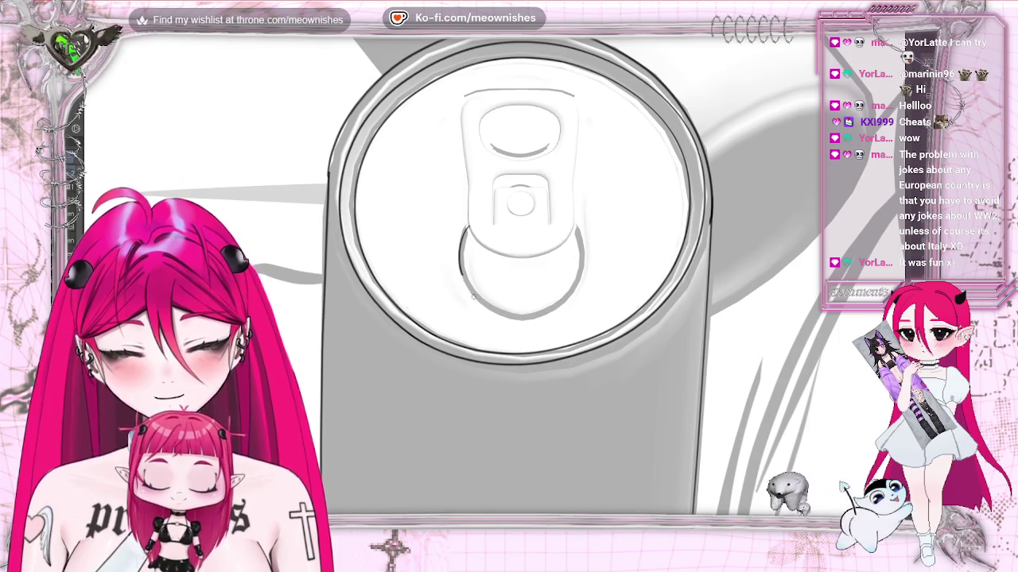
left_click_drag(534, 316, 578, 231)
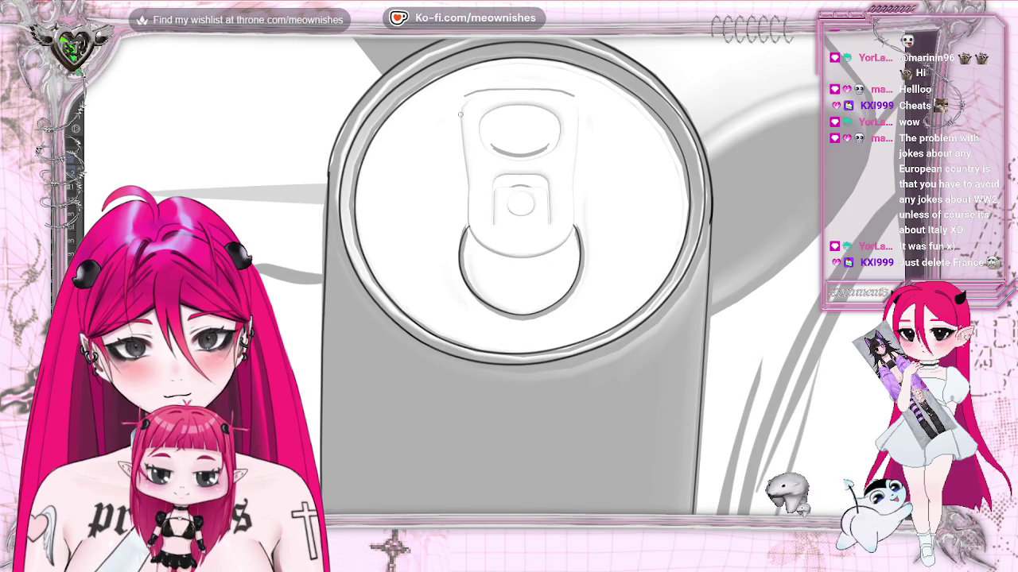
Step: Ink the upper tab's left, top and right edges and a short lower curve
left_click_drag(467, 227, 464, 141)
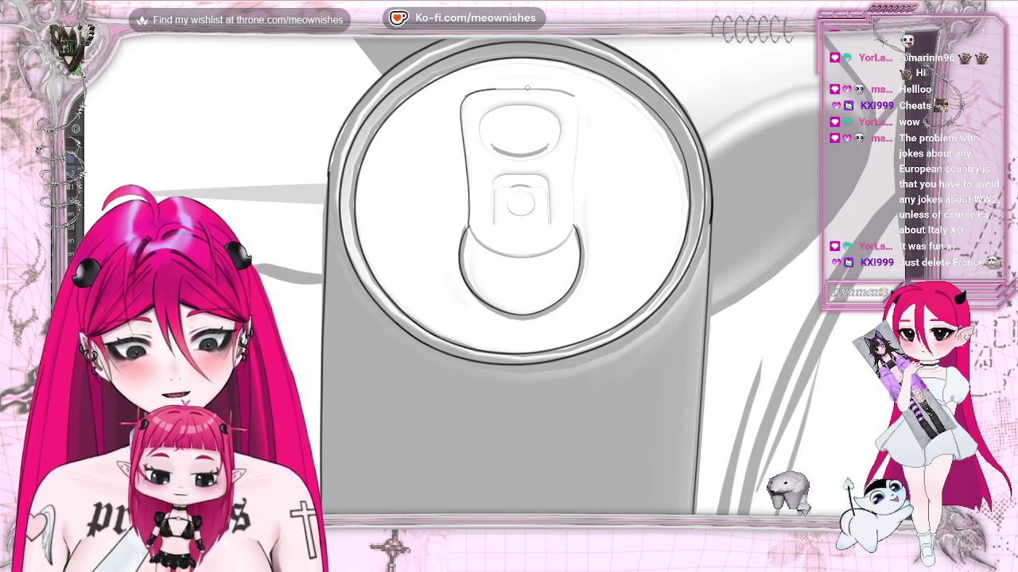
mouse_move(464, 95)
left_mouse_down()
mouse_move(579, 116)
mouse_move(574, 227)
left_mouse_up()
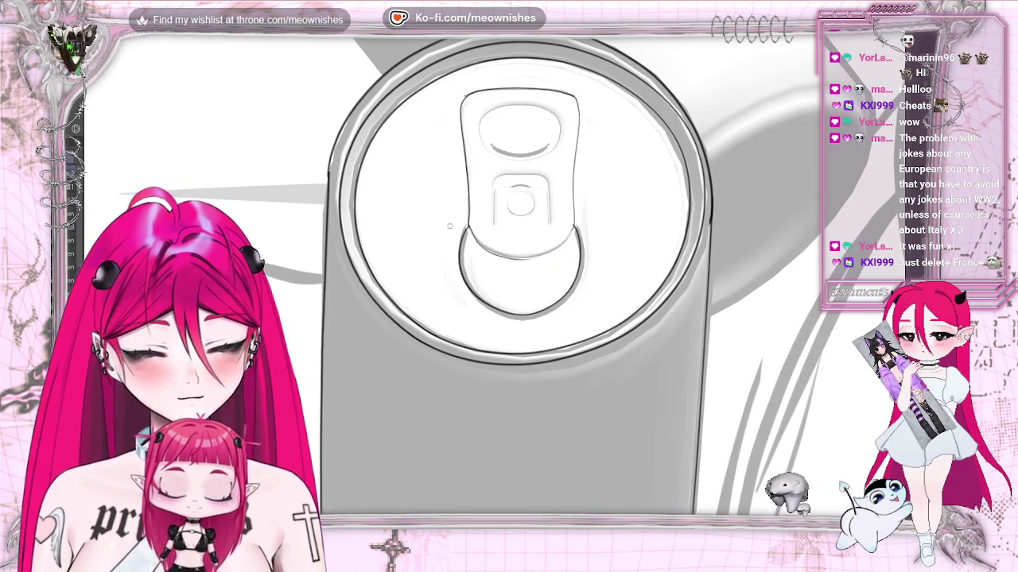
left_click_drag(513, 260, 555, 256)
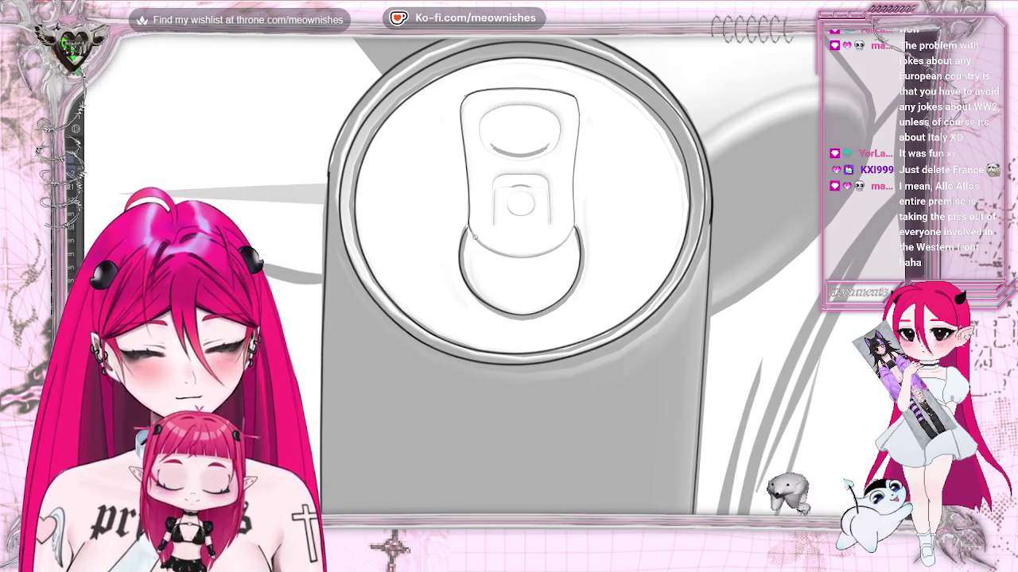
left_click_drag(562, 246, 573, 227)
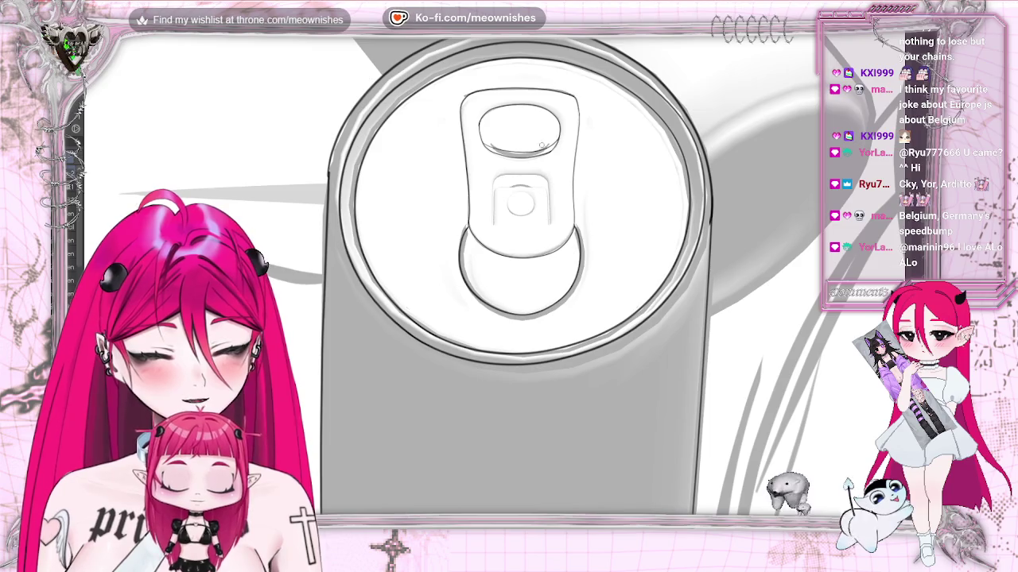
key("ctrl+z")
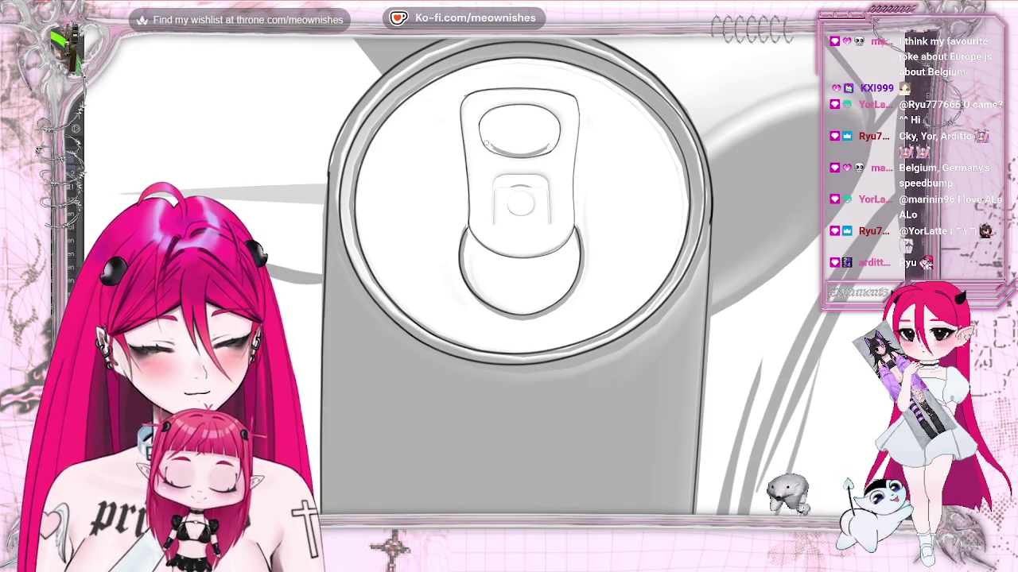
Step: Ink the tab opening's inner arc, inner rectangle edges and small rivet circle with a larger pen
left_click_drag(484, 147, 554, 148)
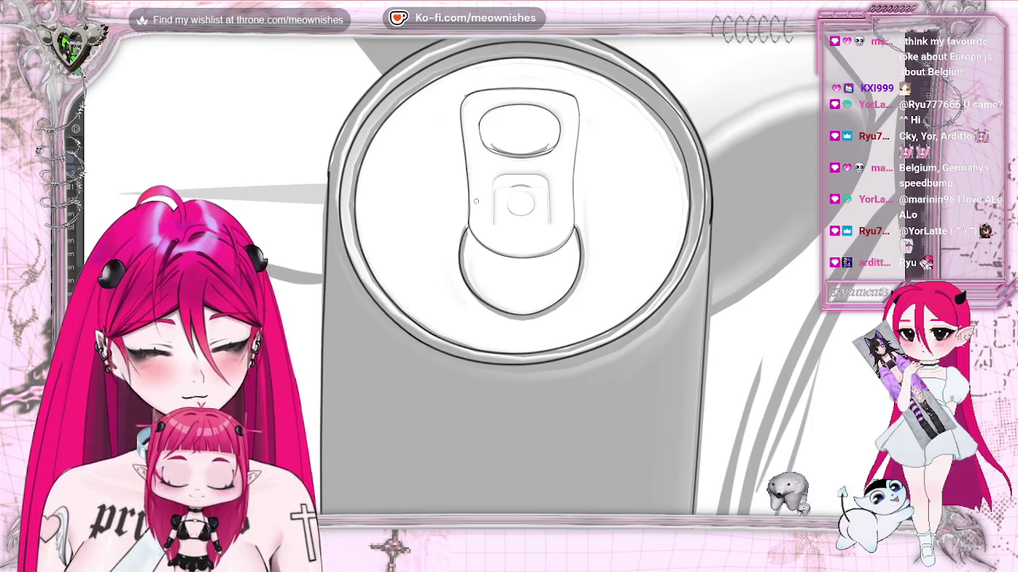
left_click_drag(493, 228, 492, 201)
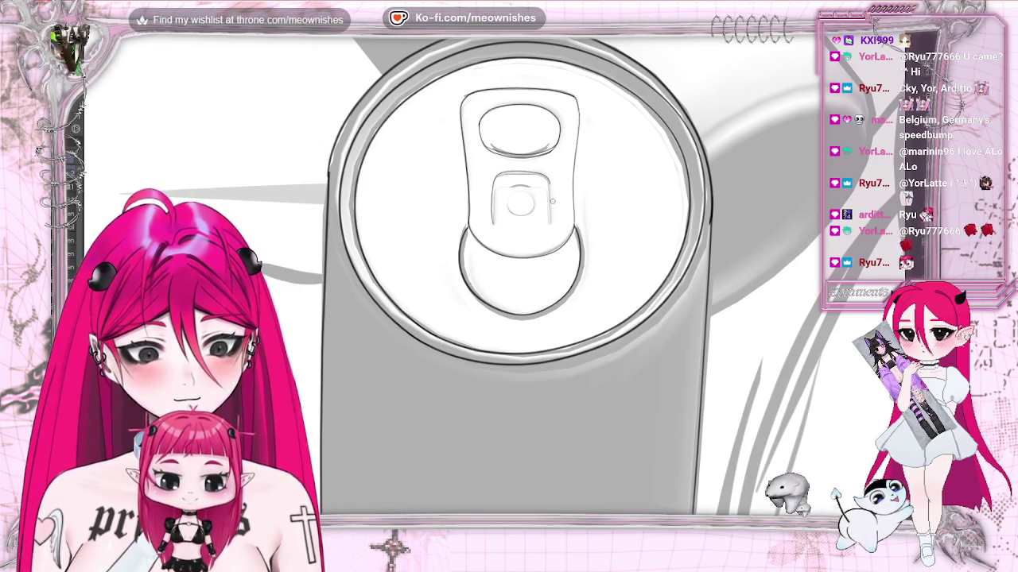
key("bracketright")
key("bracketright")
key("bracketright")
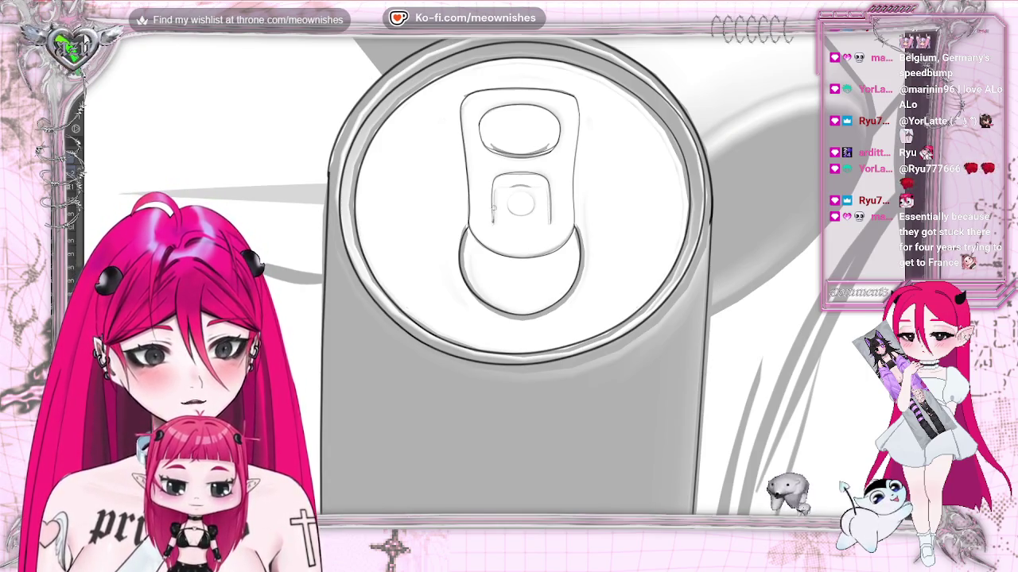
left_click_drag(547, 200, 548, 224)
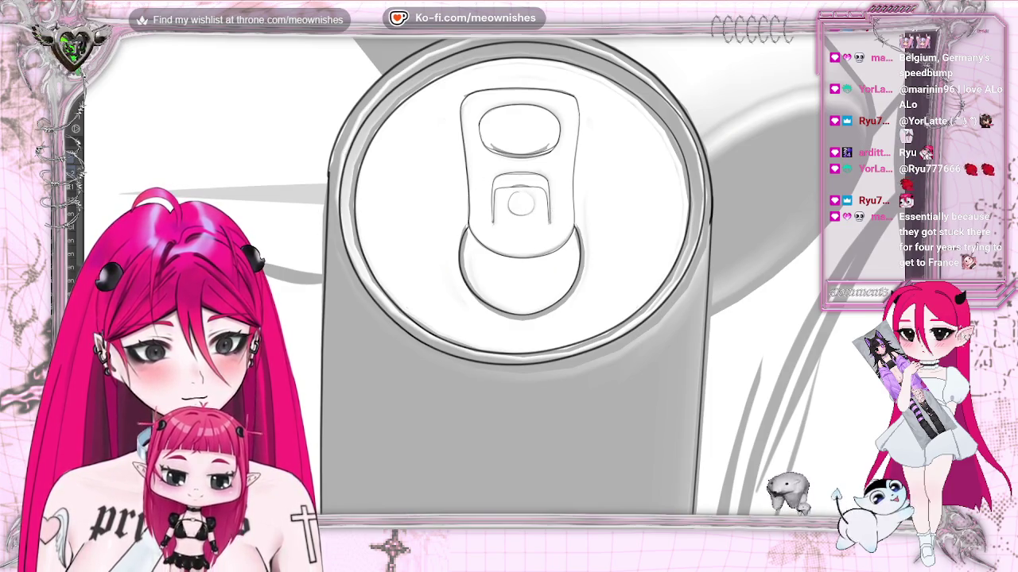
key("ctrl+plus")
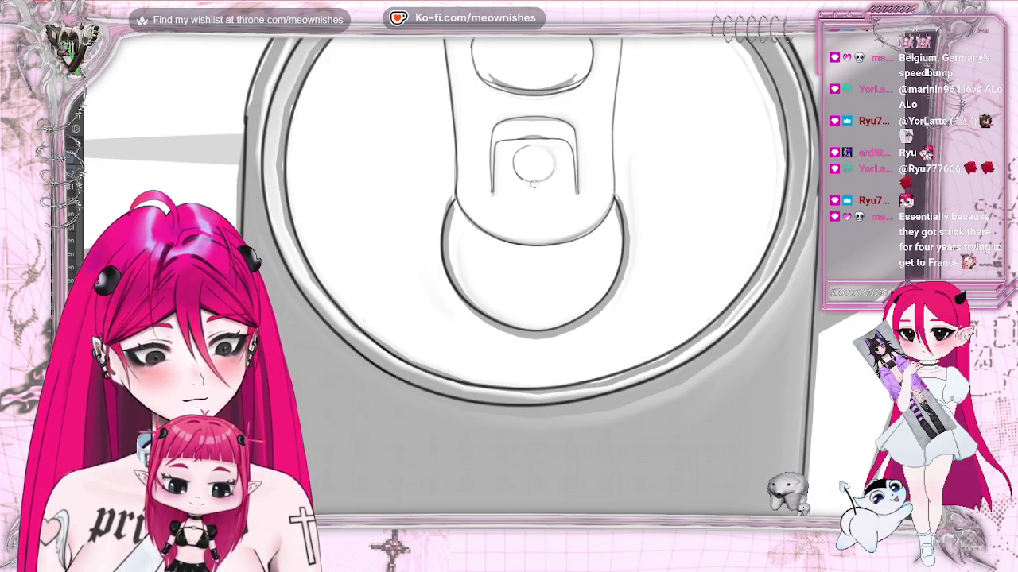
left_click_drag(527, 145, 523, 179)
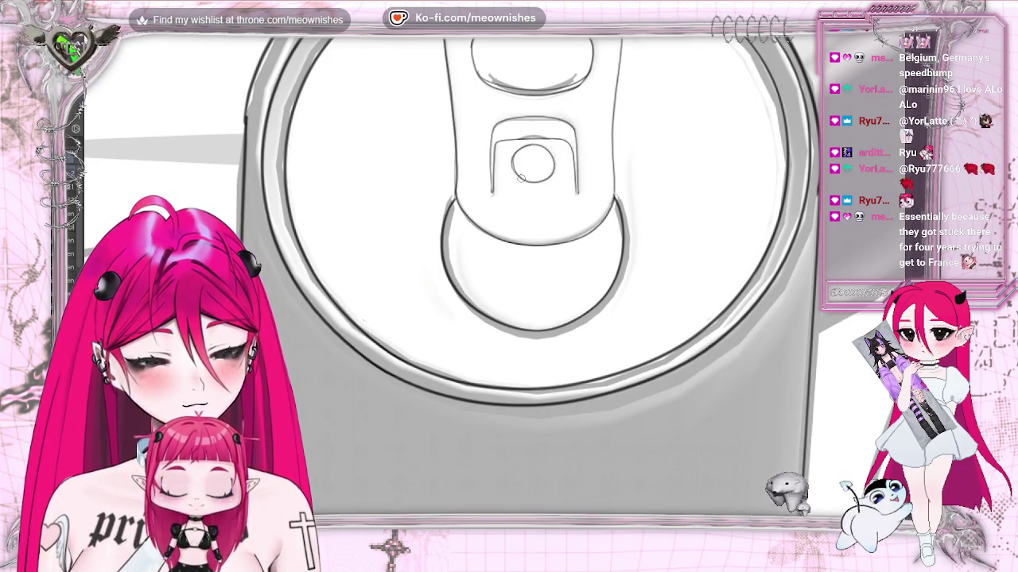
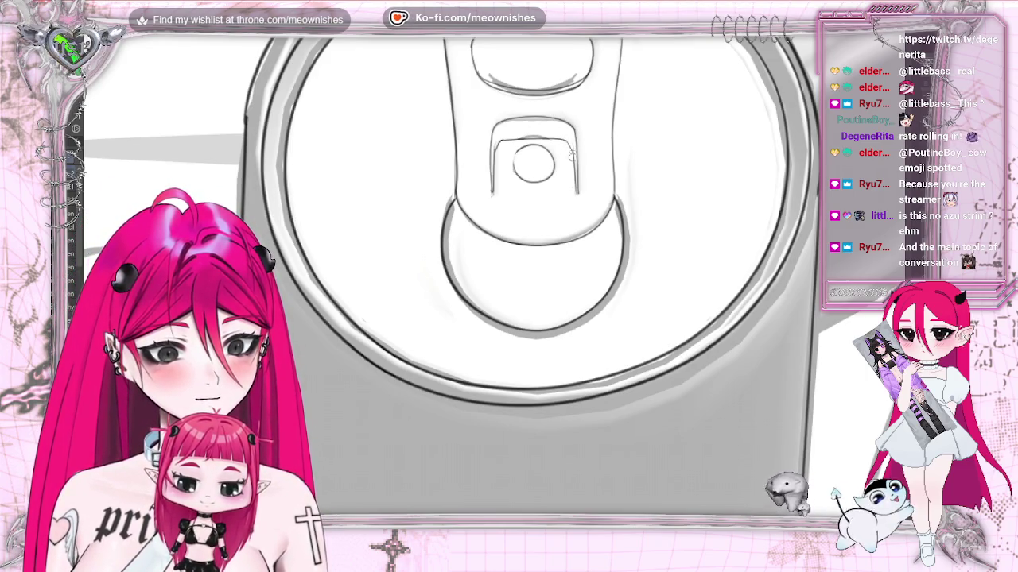
Step: Mirror the canvas view horizontally and undo the last stroke on the can's edge
scroll(509, 271, "down", 5)
scroll(509, 270, "down", 2)
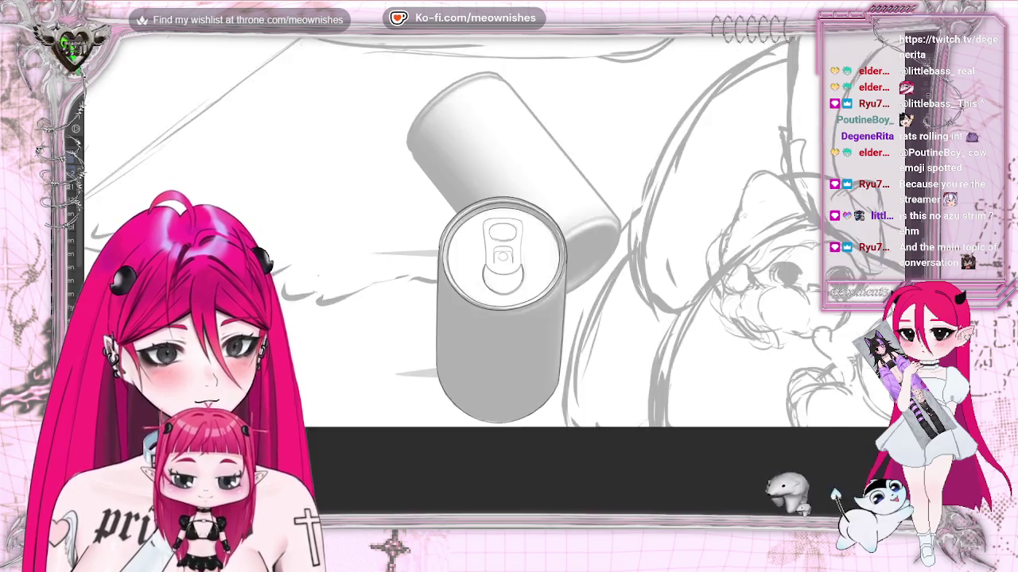
scroll(500, 262, "up", 3)
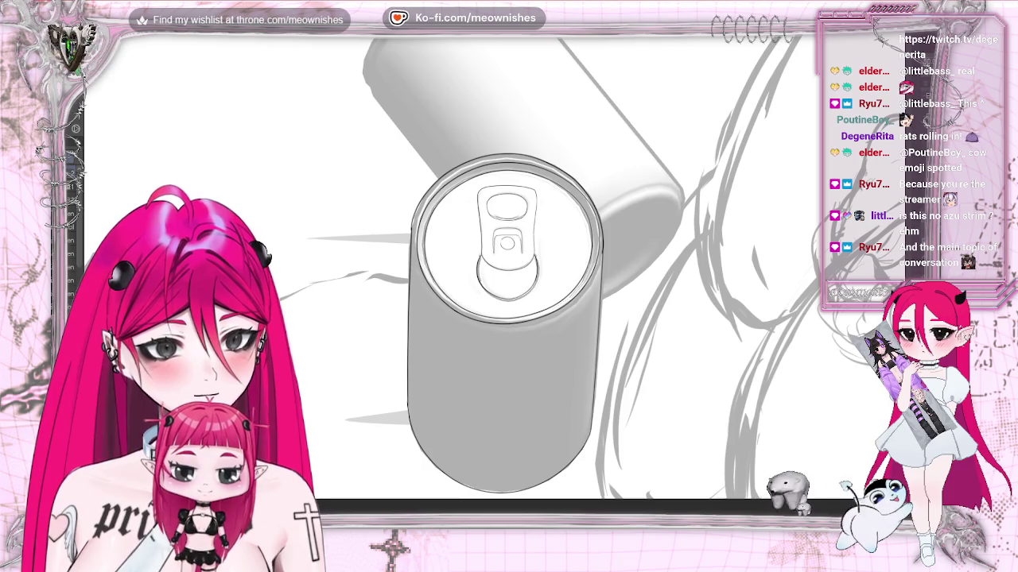
key("m")
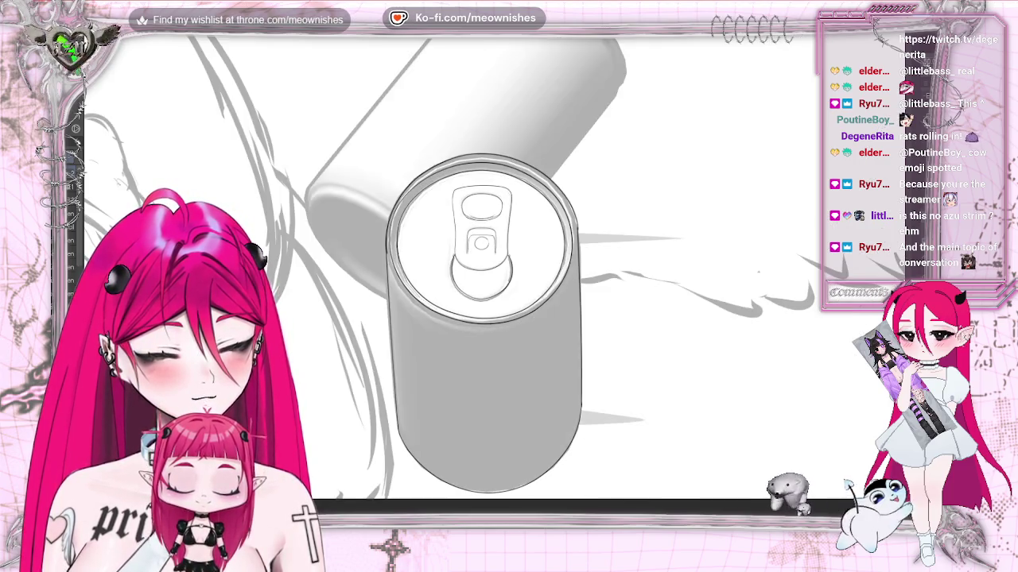
scroll(477, 271, "up", 3)
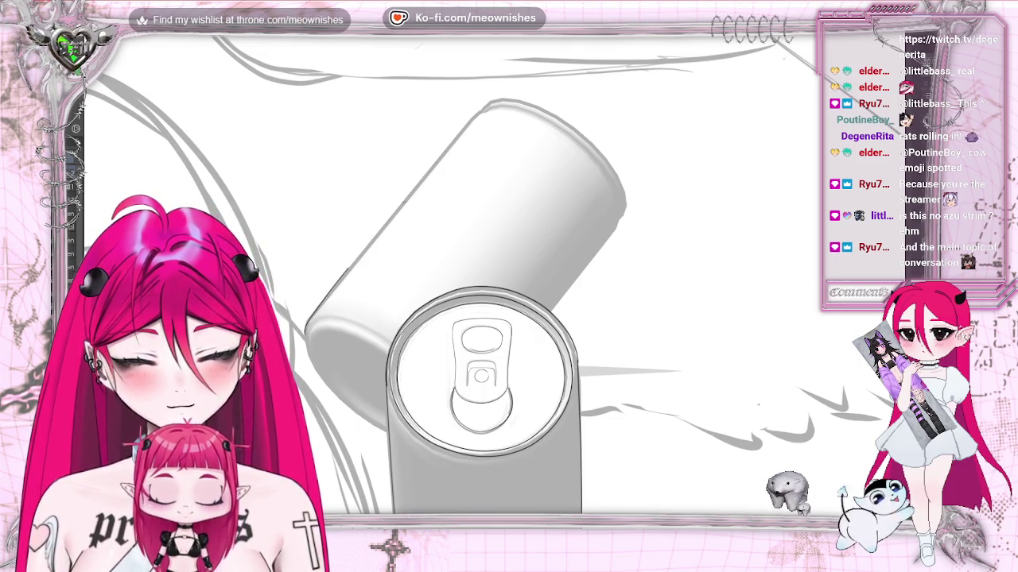
key("ctrl+z")
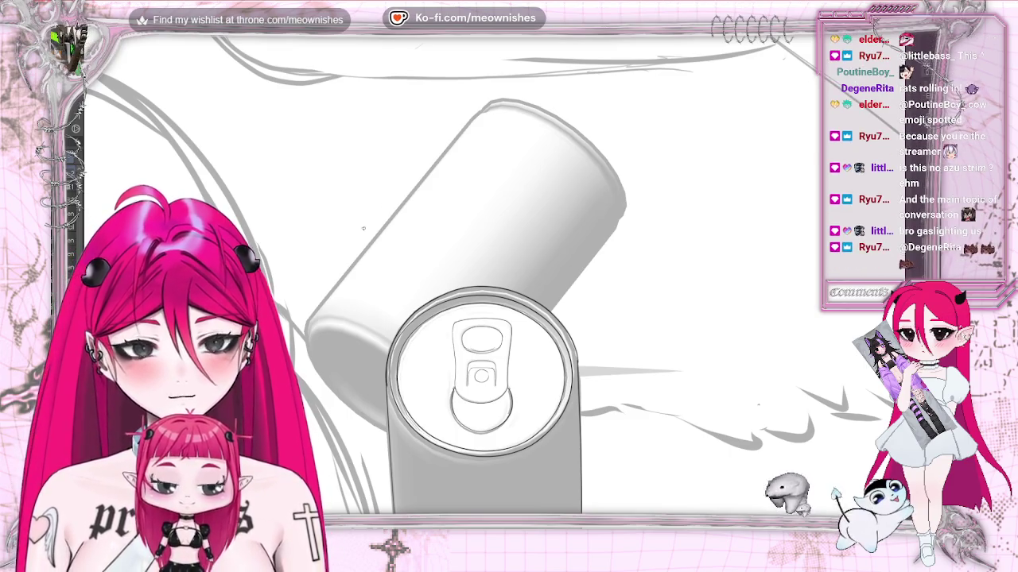
Step: Sketch and undo several trial lines along the tilted can's upper-left edge
left_click_drag(306, 324, 509, 85)
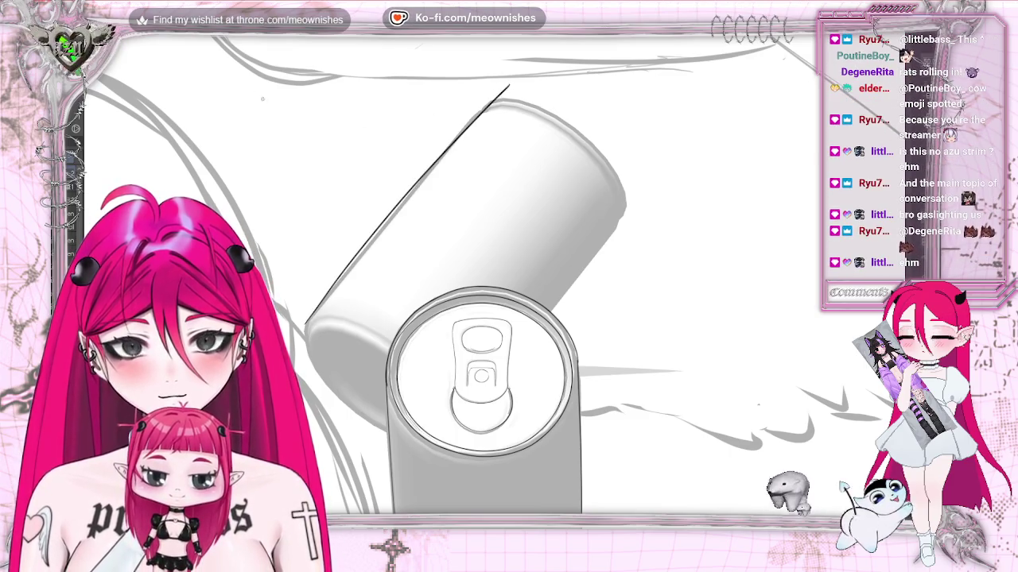
key("ctrl+z")
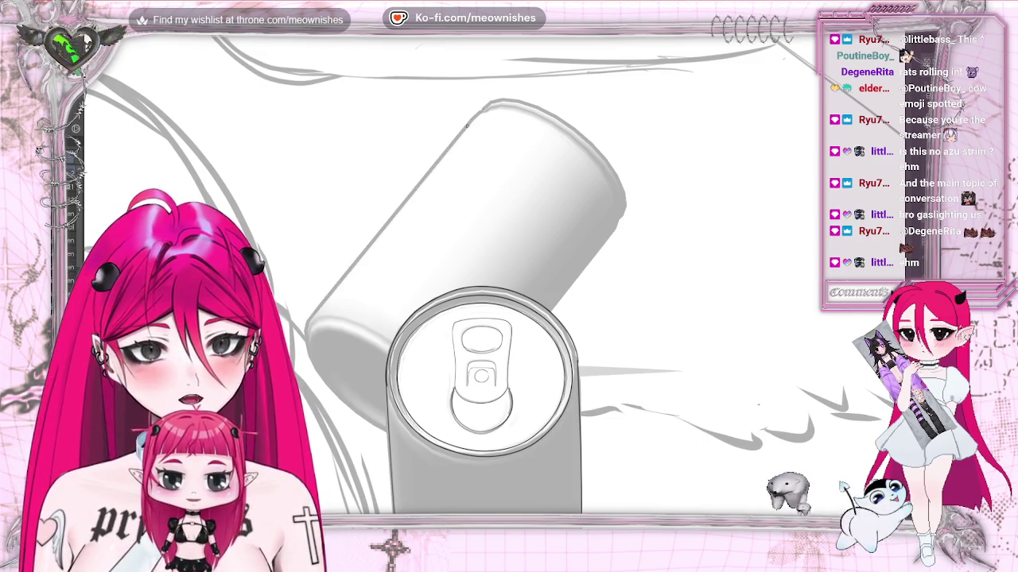
left_click_drag(467, 124, 386, 222)
key("ctrl+z")
mouse_move(433, 163)
left_mouse_down()
mouse_move(321, 302)
mouse_move(556, 60)
left_mouse_up()
key("ctrl+z")
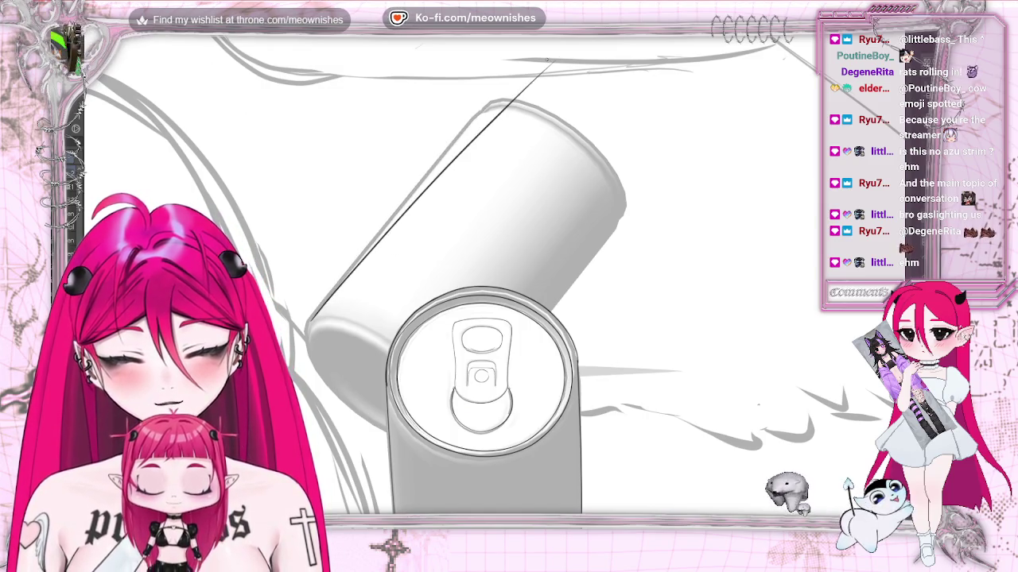
key("ctrl+z")
Step: Retry the long upper-left edge stroke, discarding it for a shorter upper line
left_click_drag(468, 121, 293, 329)
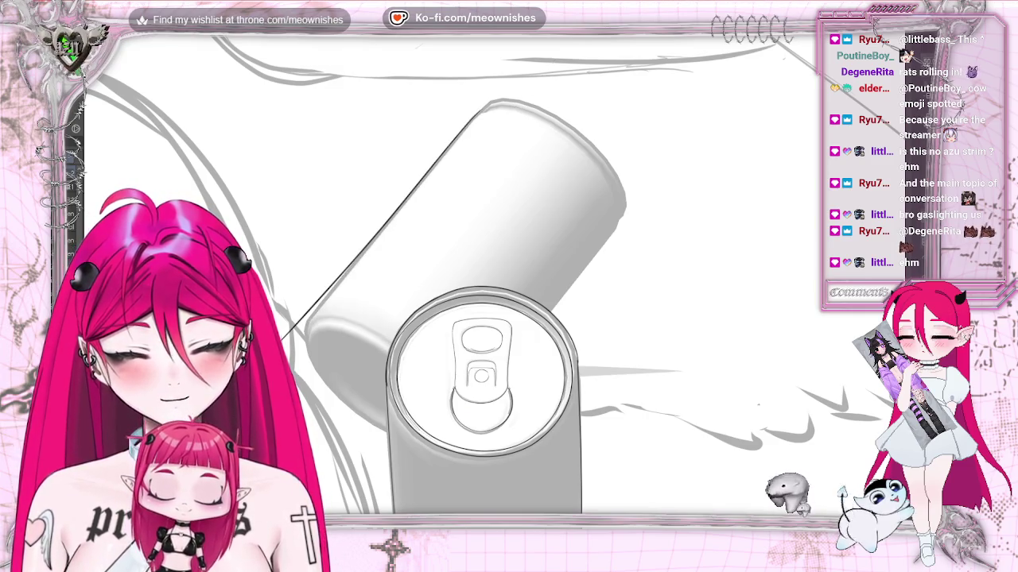
key("ctrl+z")
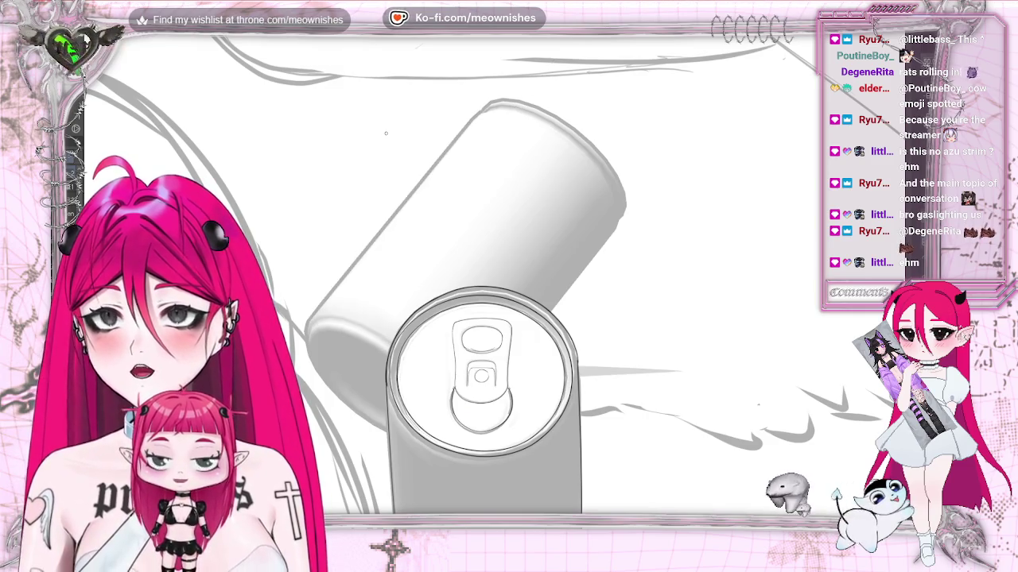
left_click_drag(467, 121, 306, 337)
key("ctrl+z")
left_click_drag(479, 111, 315, 324)
key("ctrl+z")
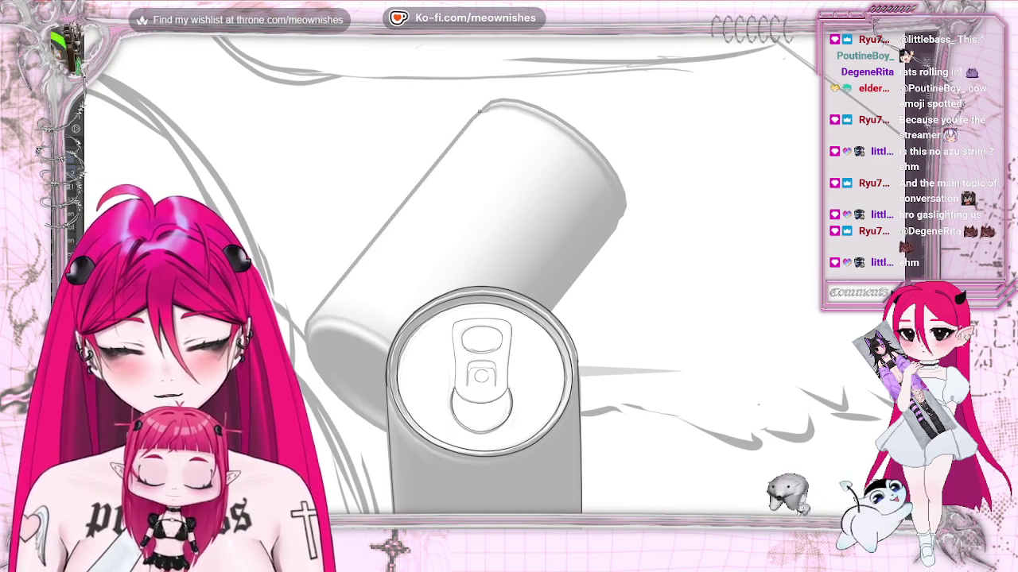
left_click_drag(464, 128, 375, 236)
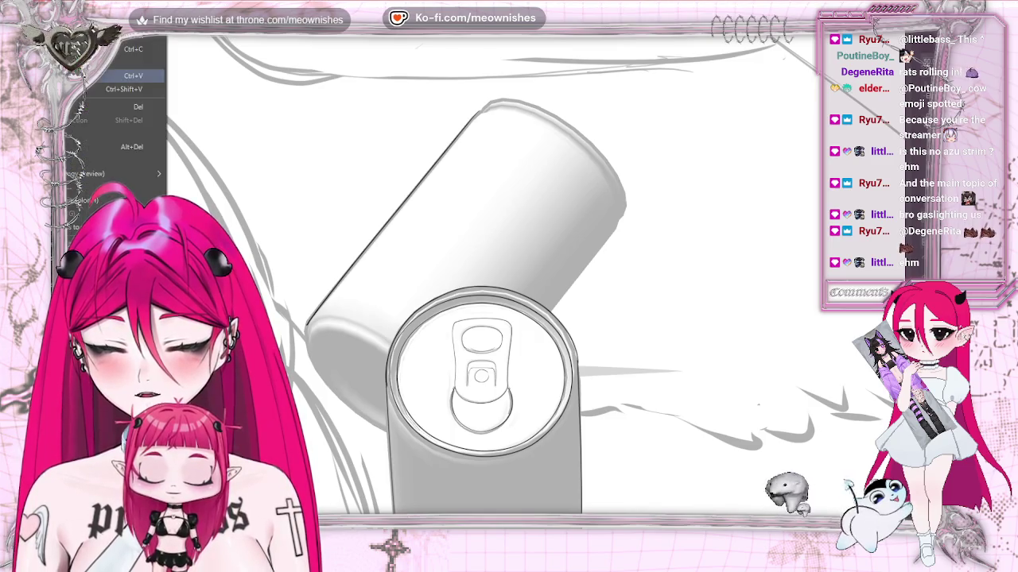
Step: Ink the final upper-left edge line and move the copied line onto the can's right edge
left_click_drag(478, 111, 307, 324)
left_click_drag(387, 177, 555, 343)
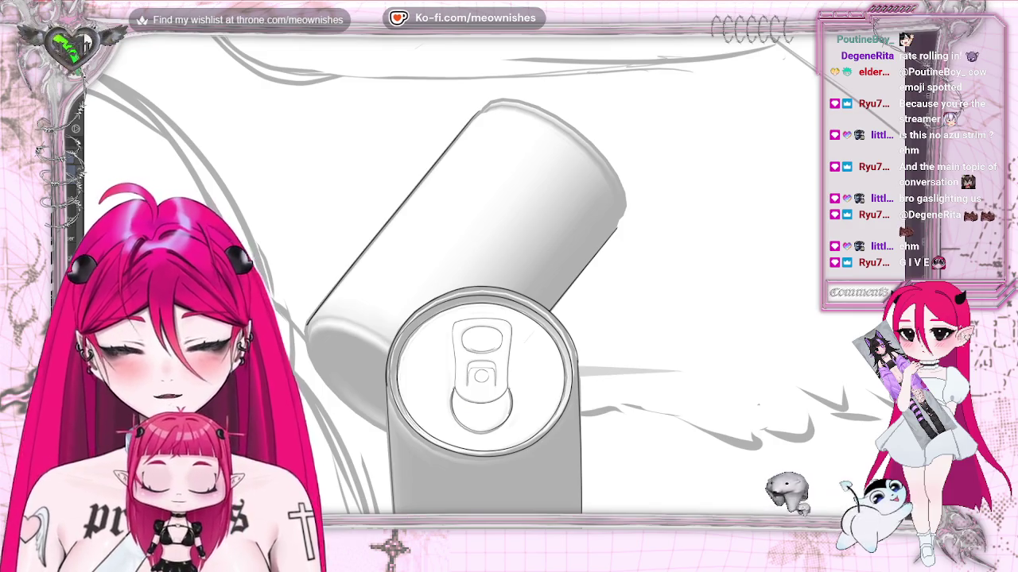
left_click_drag(509, 287, 477, 238)
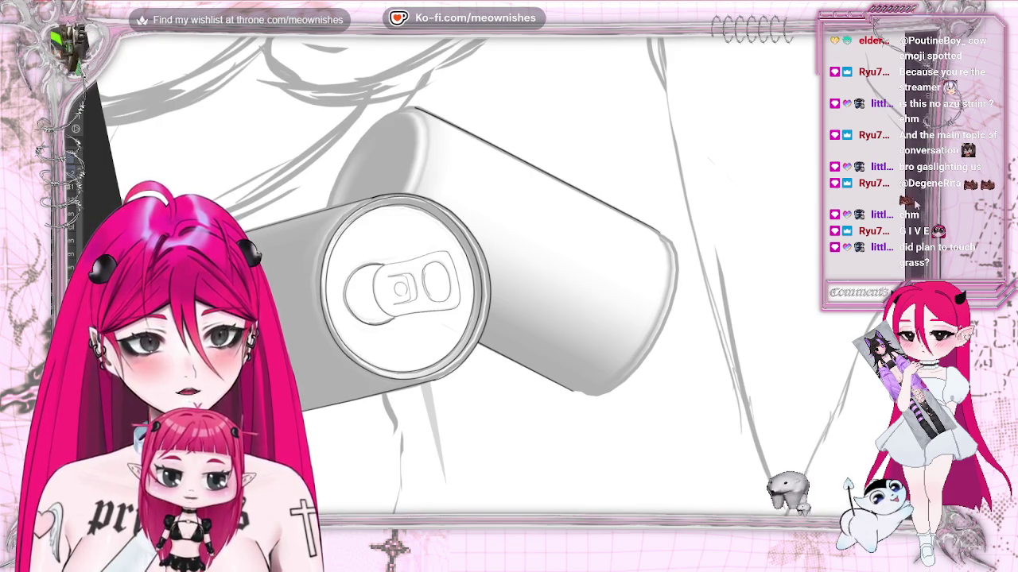
Step: Pan the rotated view onto the sideways can with its top facing left
scroll(382, 275, "up", 3)
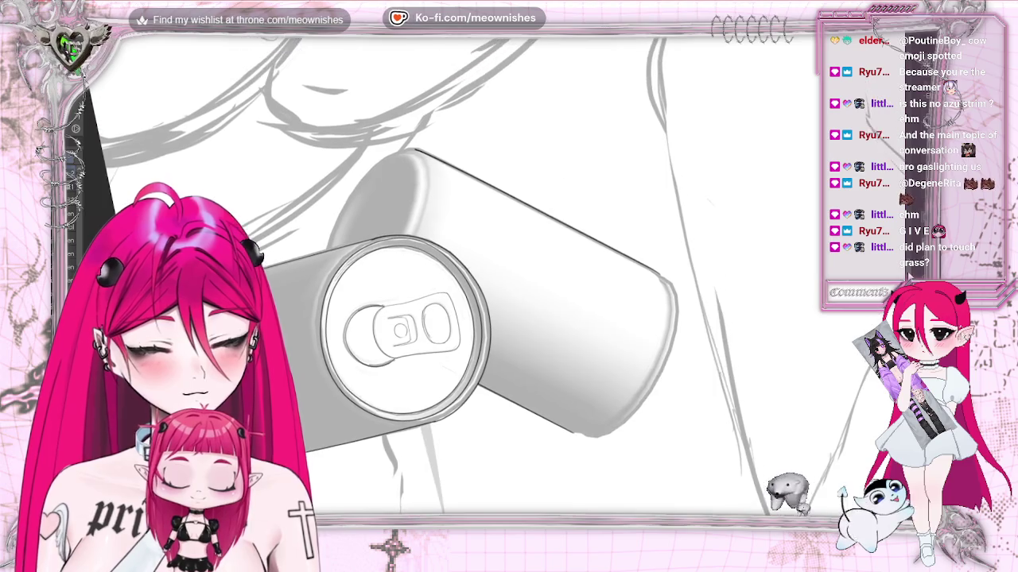